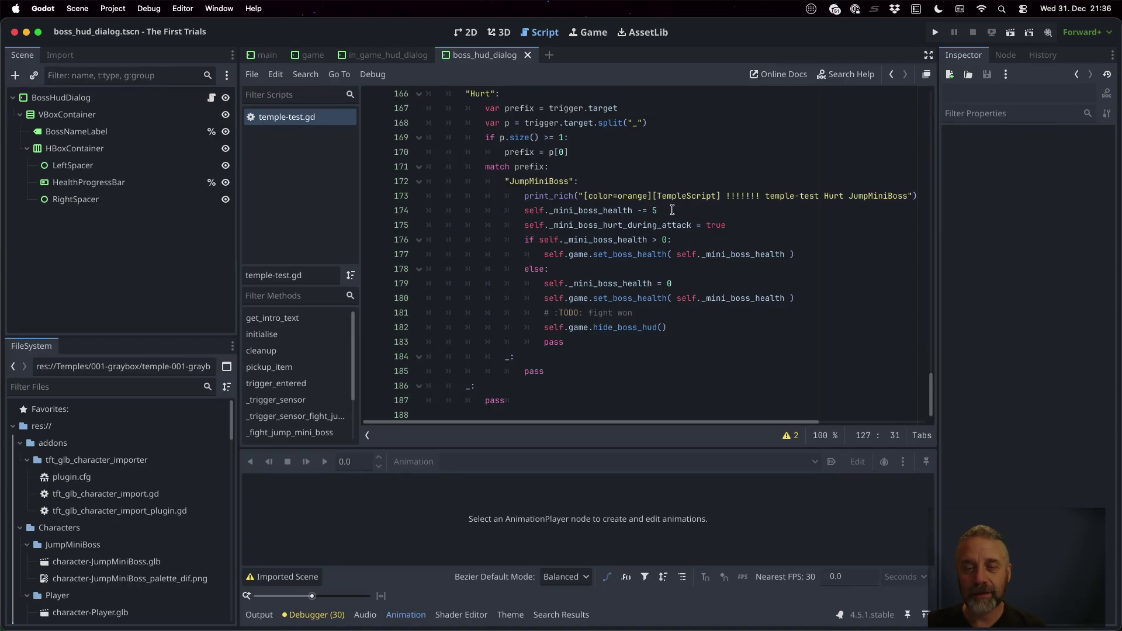
# Insert 'if self._mini_boss_health <= 0:' with a placeholder body under the Hurt case.
pyautogui.click(685, 238)
pyautogui.hotkey('shift', 'Home')
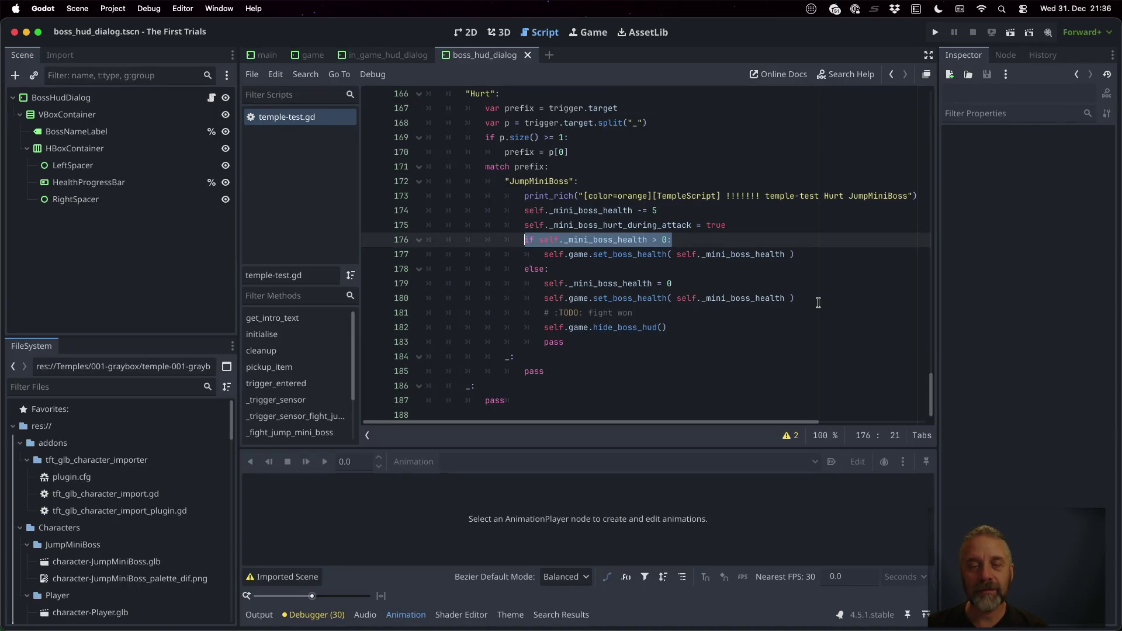
pyautogui.scroll(15, 818, 302)
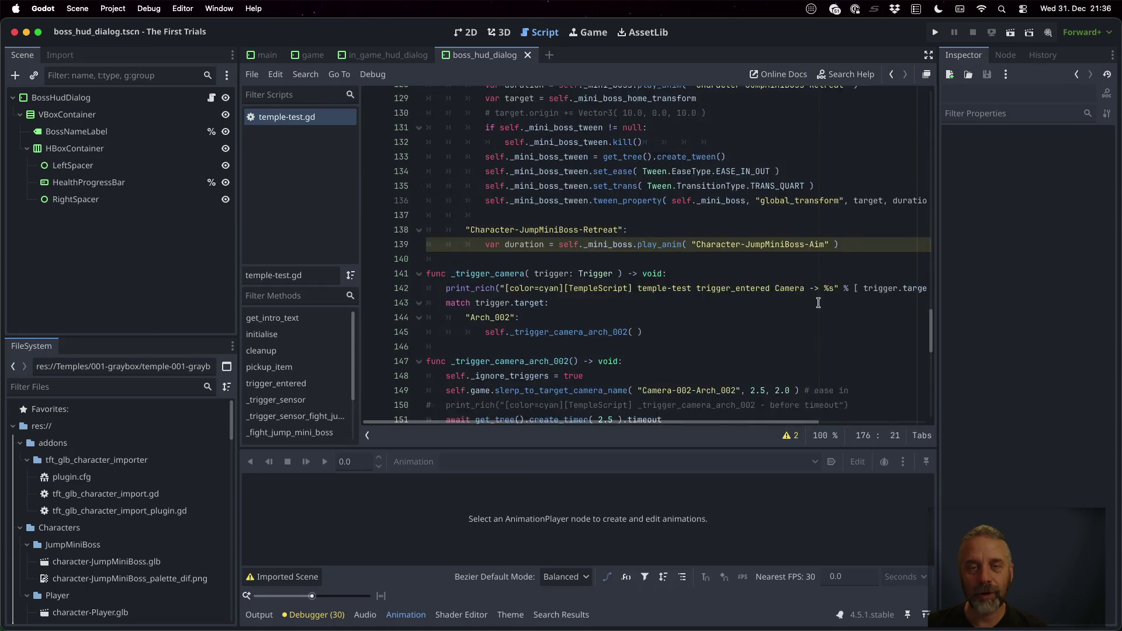
pyautogui.scroll(-1, 710, 298)
pyautogui.click(671, 252)
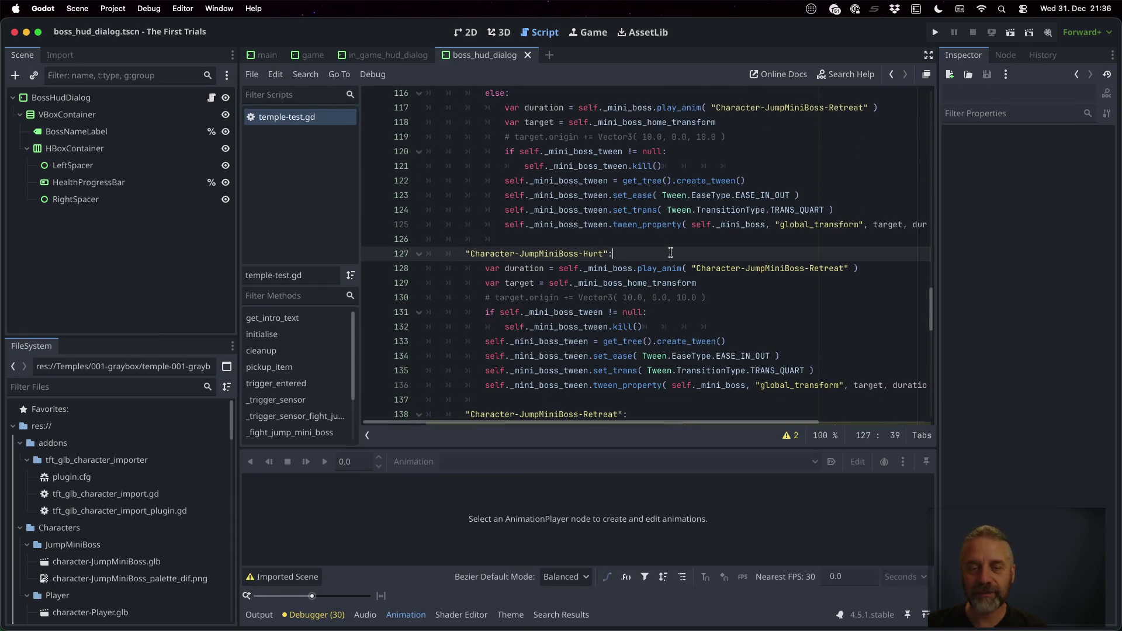
pyautogui.press('Return')
pyautogui.write('if self._mini_boss_health > 0:')
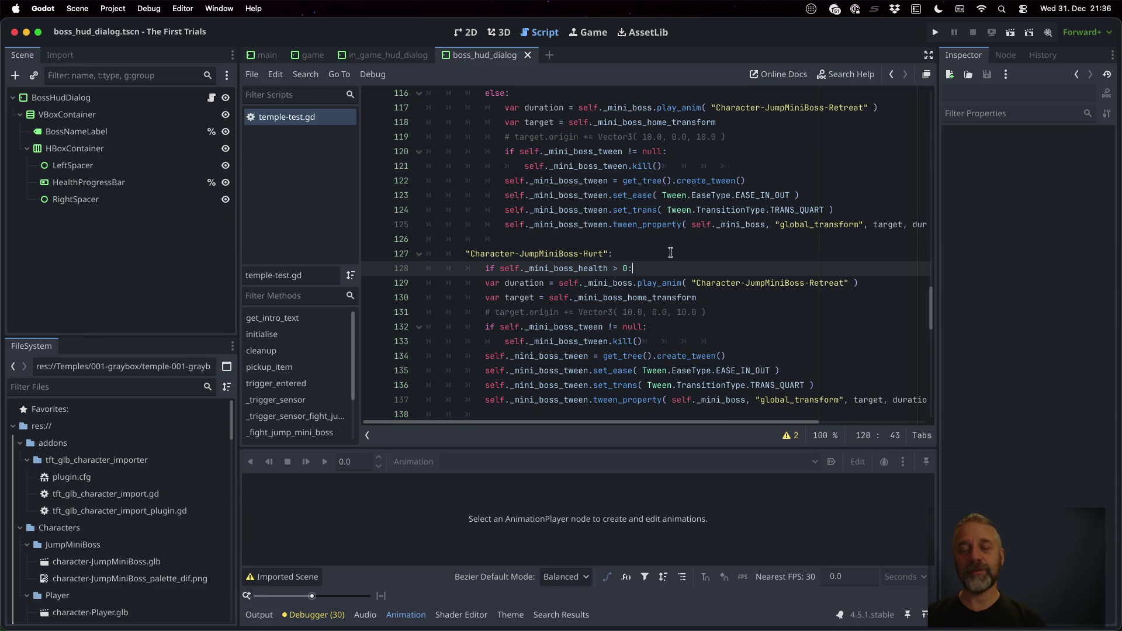
pyautogui.press('Left')
pyautogui.press('Left')
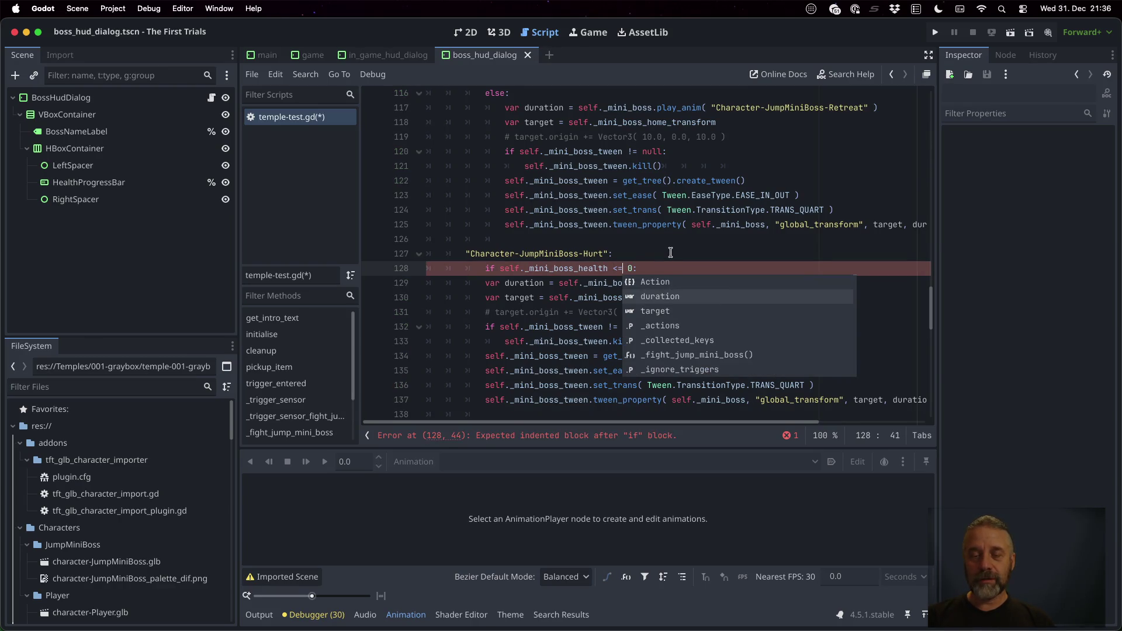
pyautogui.press('Escape')
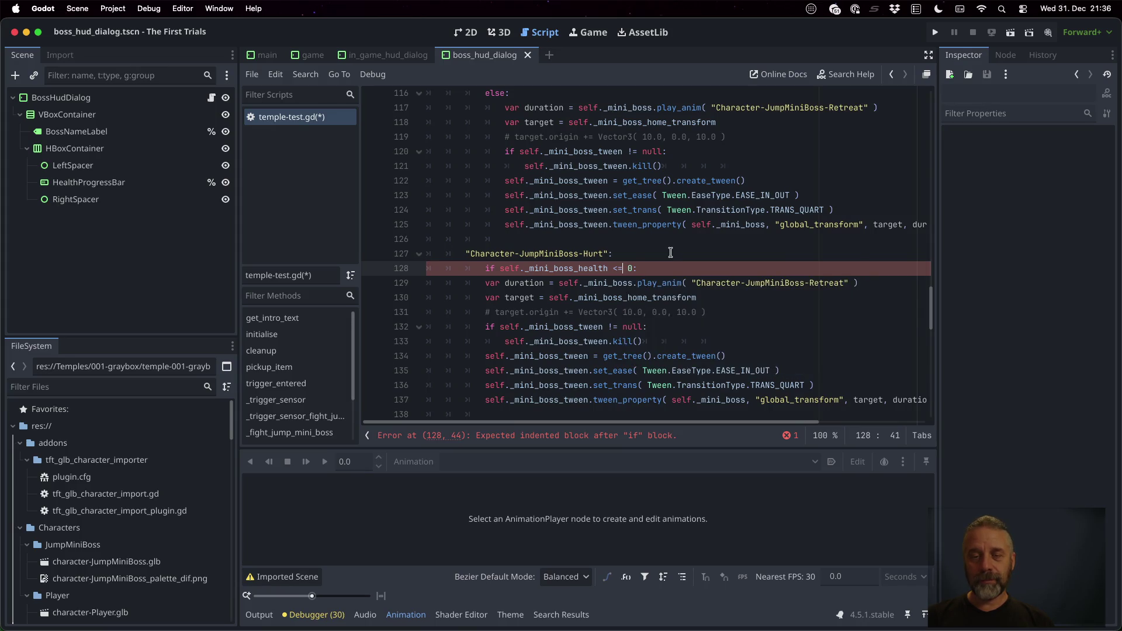
pyautogui.press('Return')
pyautogui.write('pass')
# Add an 'else:' branch, indent the retreat code under it, and save.
pyautogui.press('Return')
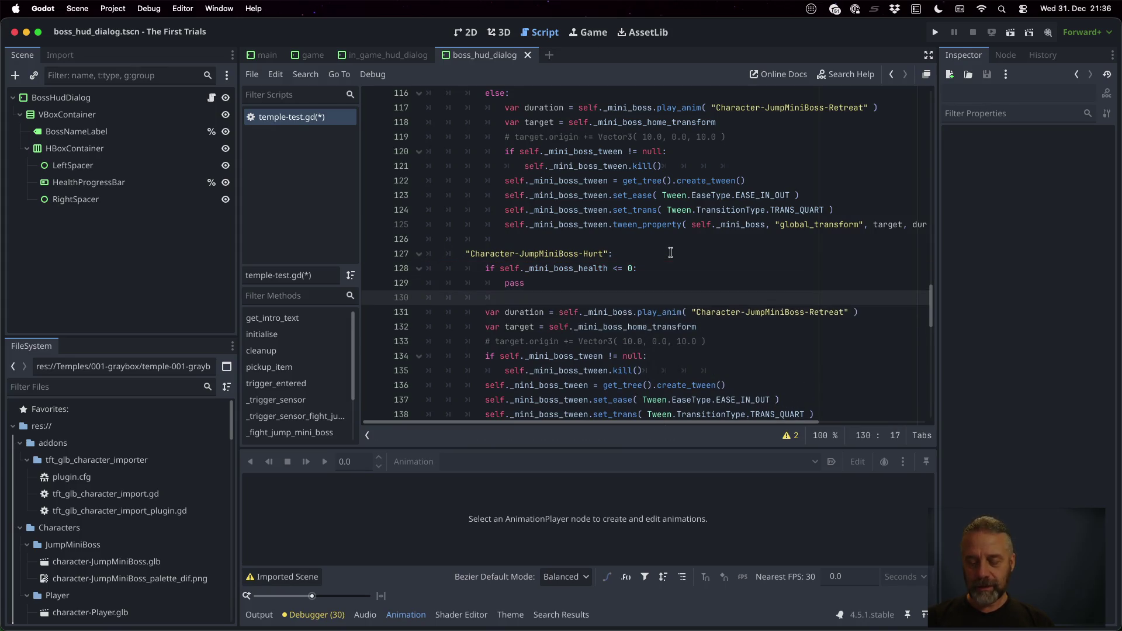
pyautogui.write('else:')
pyautogui.press('Down')
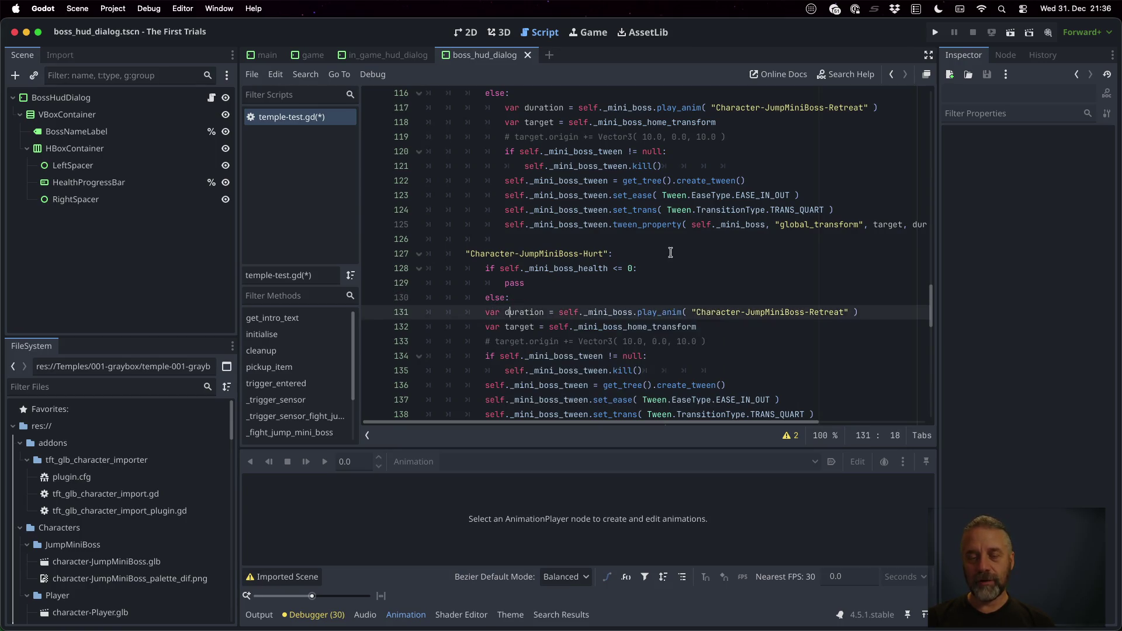
pyautogui.hotkey('shift', 'Down')
pyautogui.hotkey('shift', 'Down')
pyautogui.hotkey('shift', 'Down')
pyautogui.press('Right')
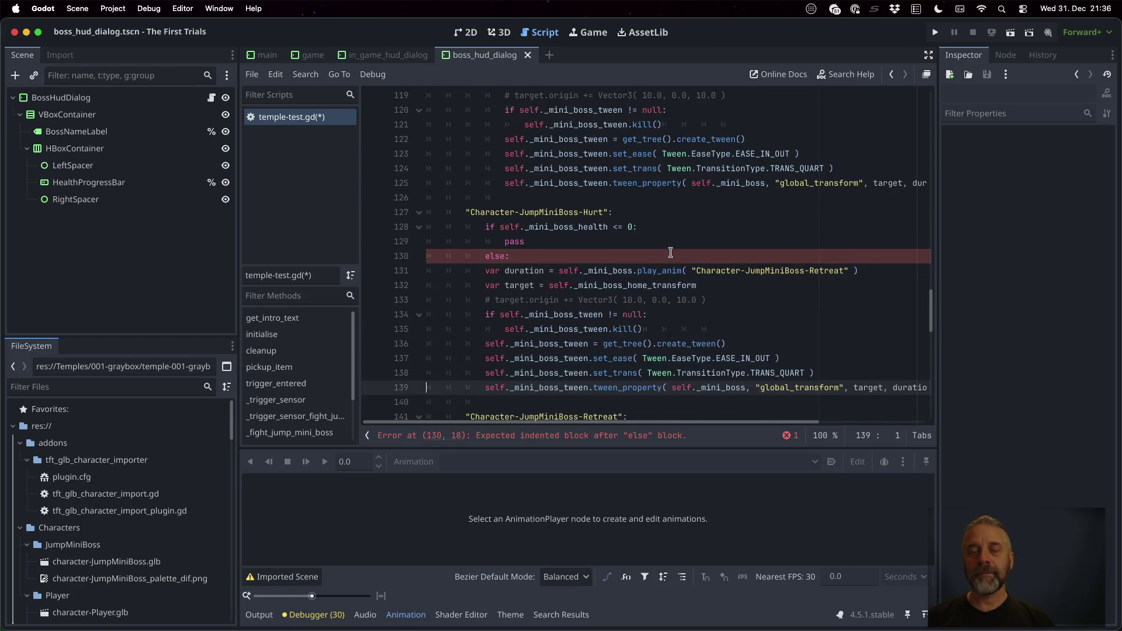
pyautogui.hotkey('shift', 'Up')
pyautogui.hotkey('shift', 'Up')
pyautogui.hotkey('shift', 'Up')
pyautogui.press('Tab')
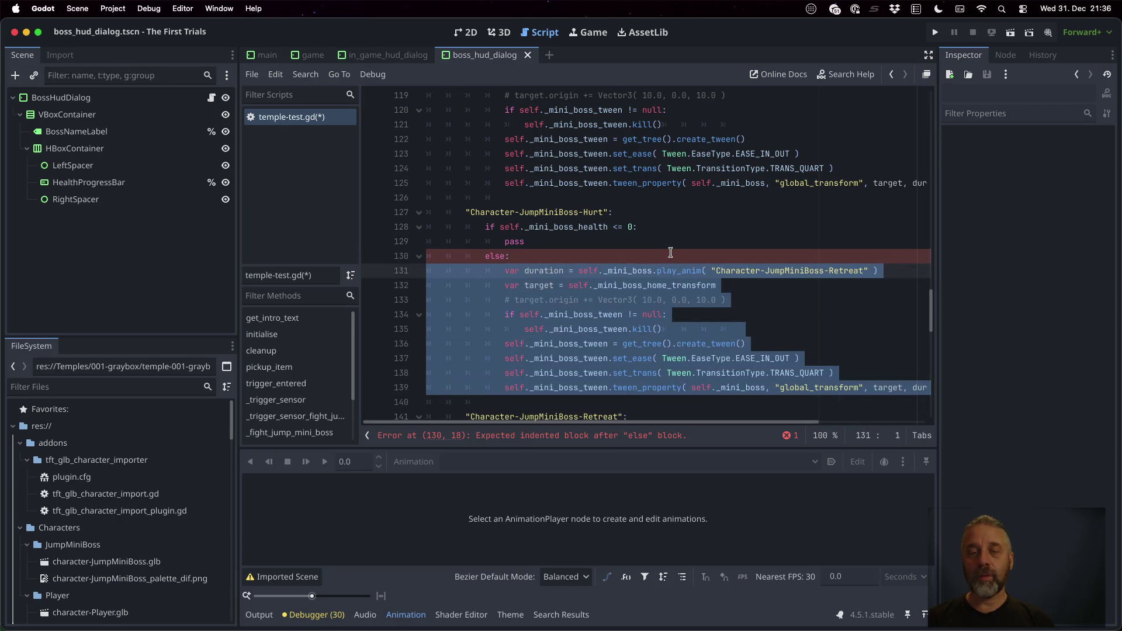
pyautogui.hotkey('ctrl', 's')
# Replace the placeholder with a play_anim line for Character-JumpMiniBoss-Defeat and save the script.
pyautogui.click(671, 253)
pyautogui.scroll(3, 670, 253)
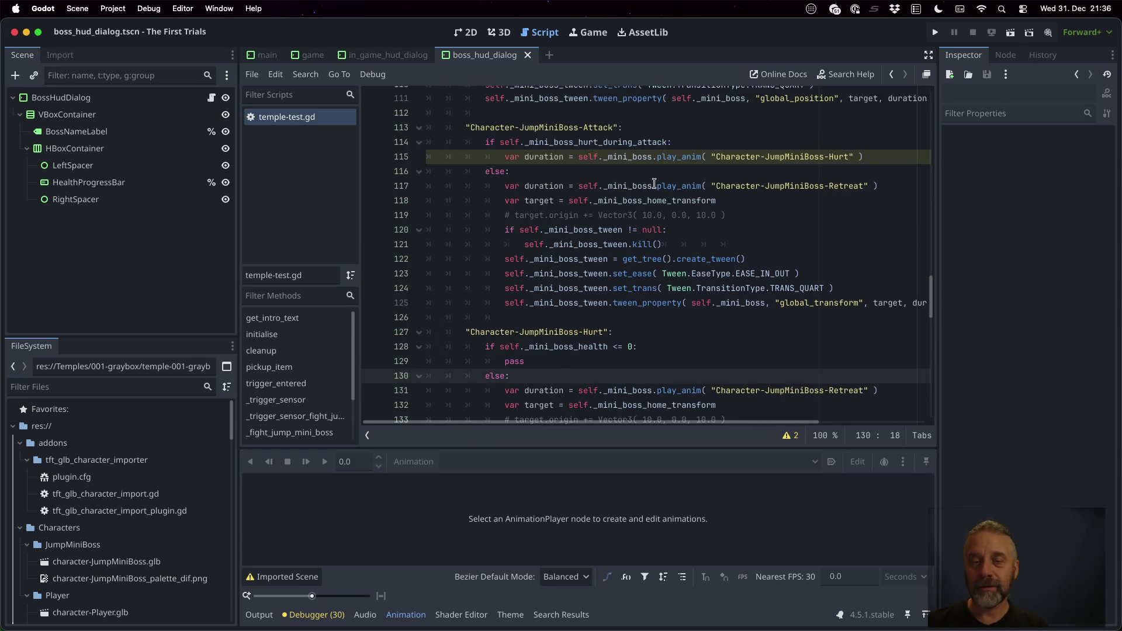
pyautogui.click(649, 157)
pyautogui.press('Home')
pyautogui.hotkey('shift', 'Down')
pyautogui.hotkey('ctrl', 'c')
pyautogui.press('Down')
pyautogui.press('Down')
pyautogui.press('Down')
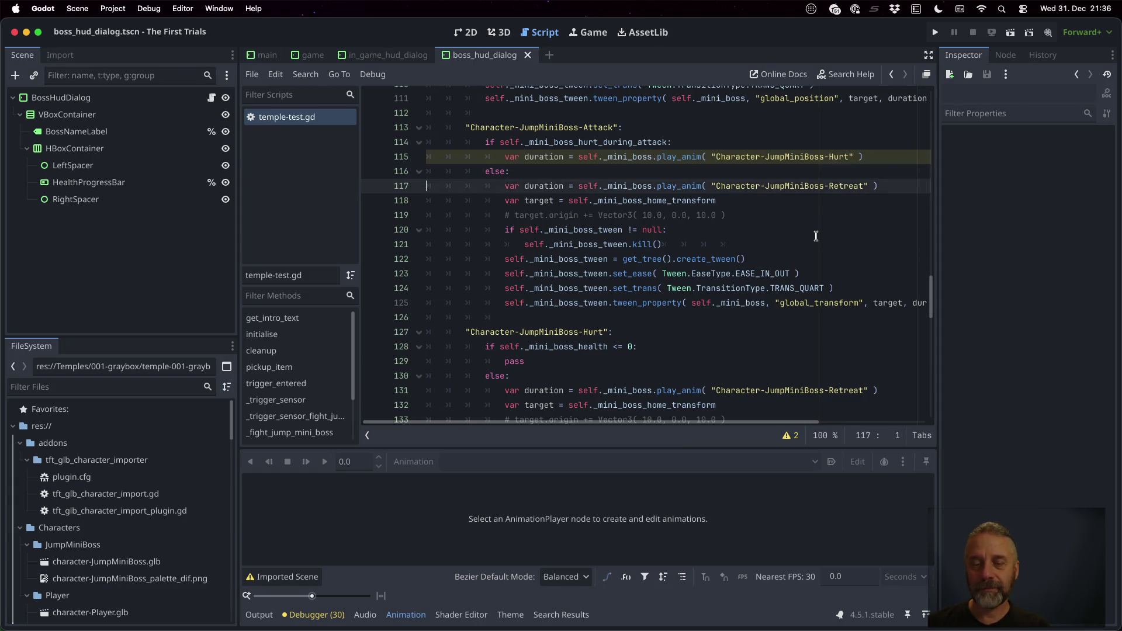
pyautogui.hotkey('shift', 'Down')
pyautogui.hotkey('ctrl', 'v')
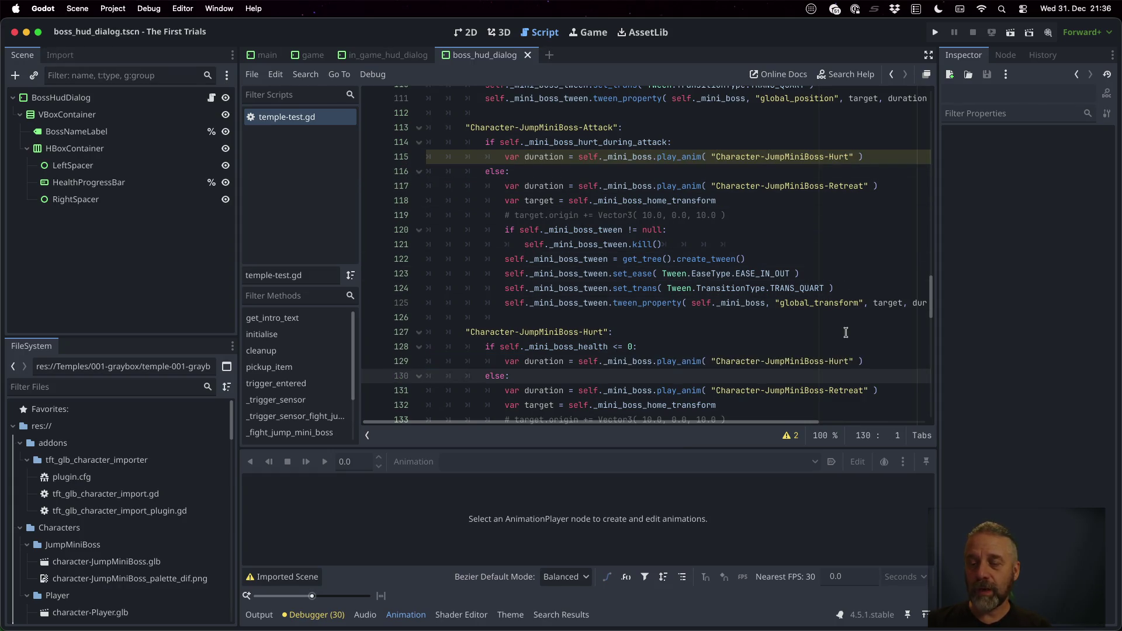
pyautogui.doubleClick(845, 360)
pyautogui.write('Defe')
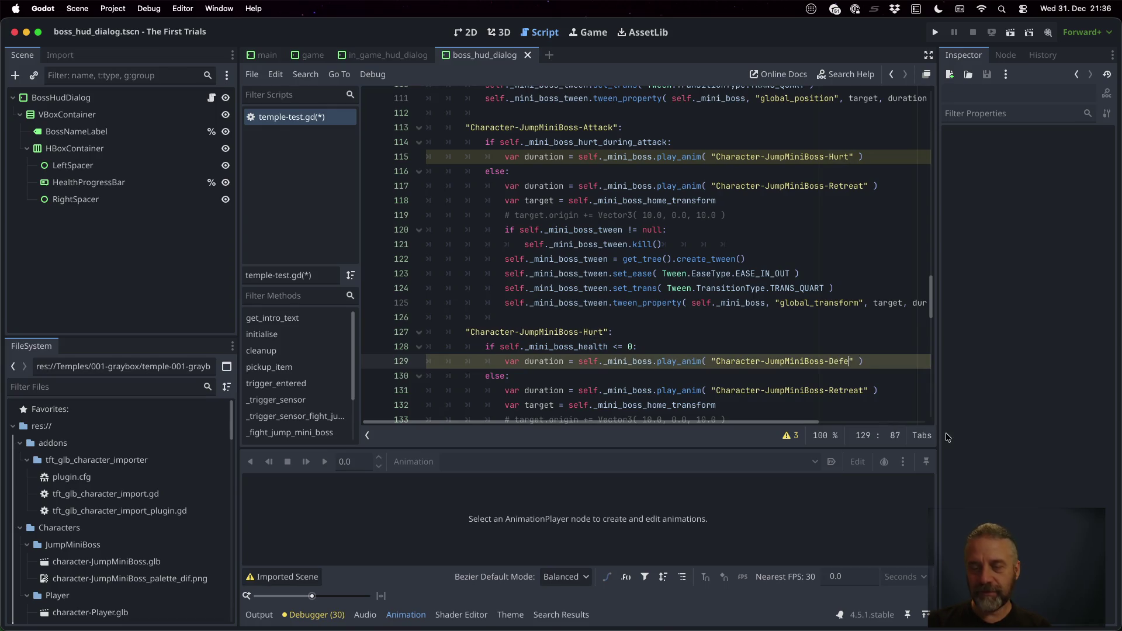
pyautogui.write('at')
pyautogui.hotkey('ctrl', 's')
# Run the project to test the mini-boss fight.
pyautogui.click(747, 317)
pyautogui.scroll(-3, 743, 315)
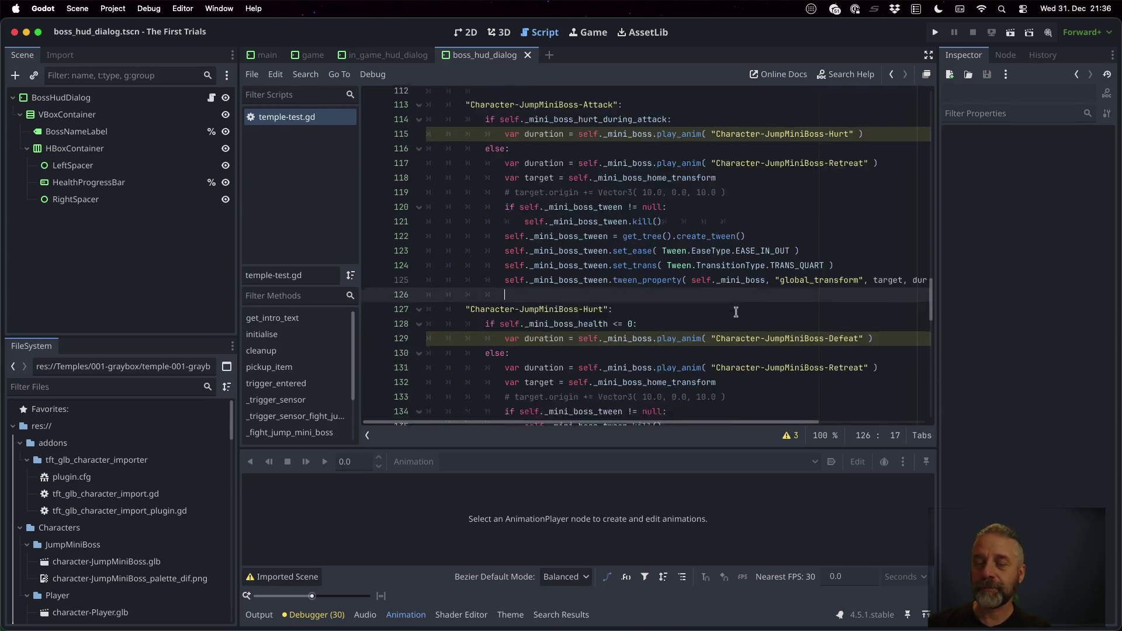
pyautogui.click(936, 32)
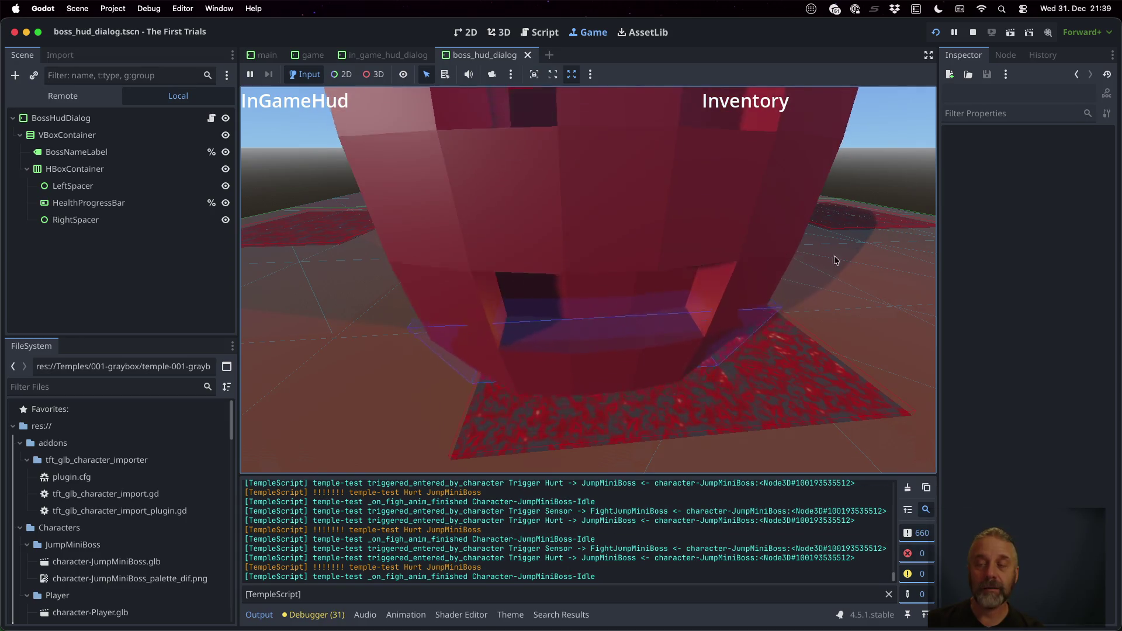
# Stop the game, look over the Hurt and Retreat code in temple-test.gd, then switch to iTerm2.
pyautogui.press('super+period')
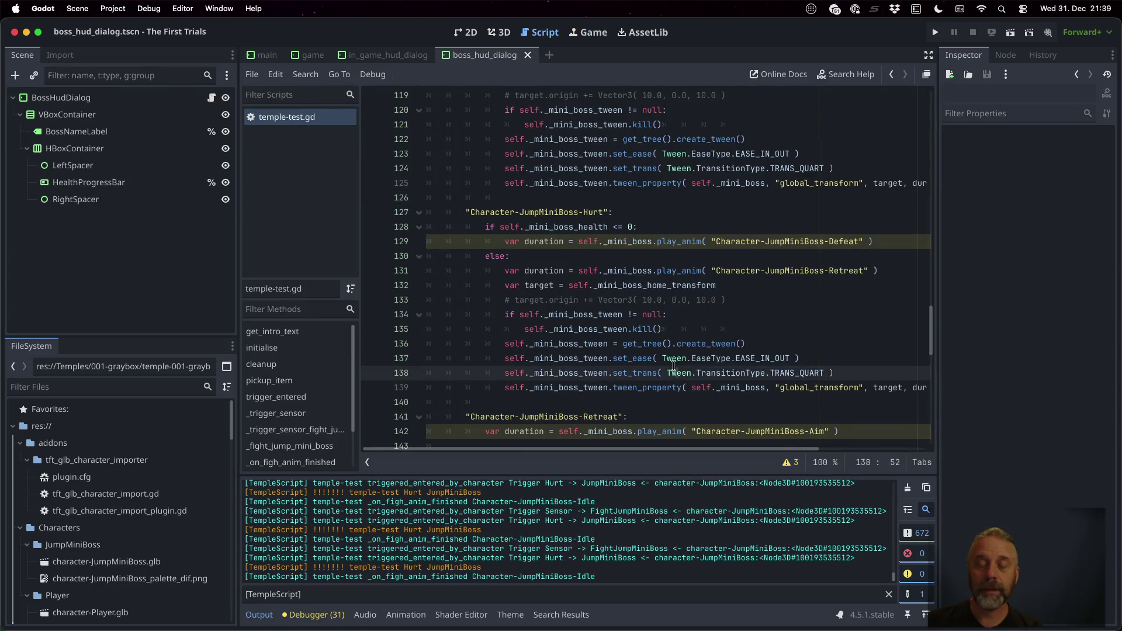
pyautogui.scroll(-1, 649, 350)
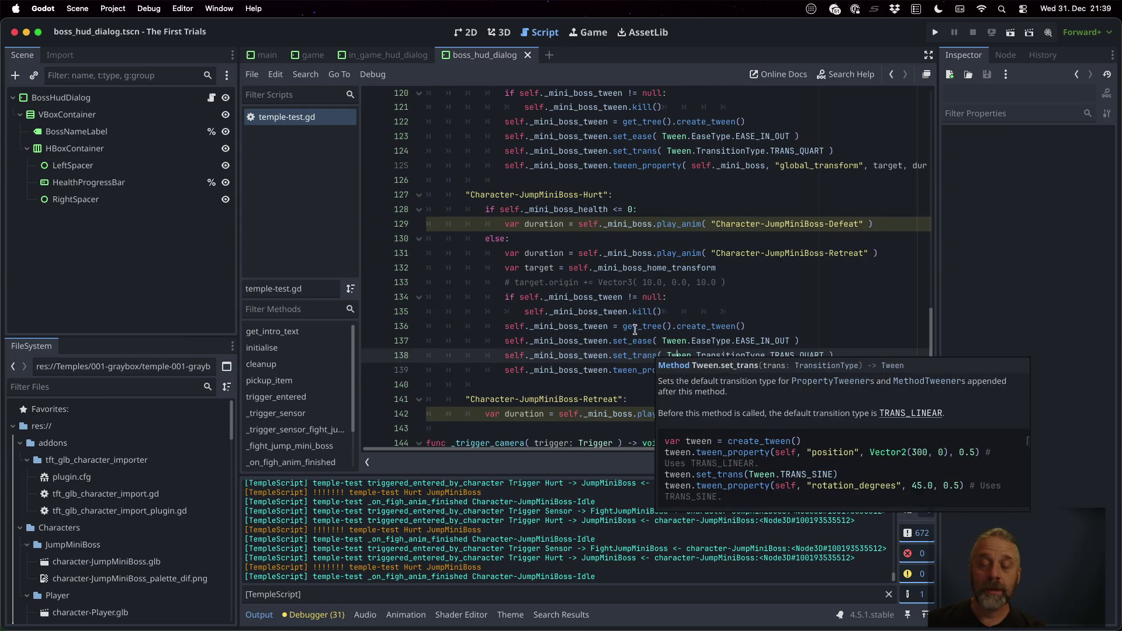
pyautogui.moveTo(635, 329)
pyautogui.scroll(-1, 636, 330)
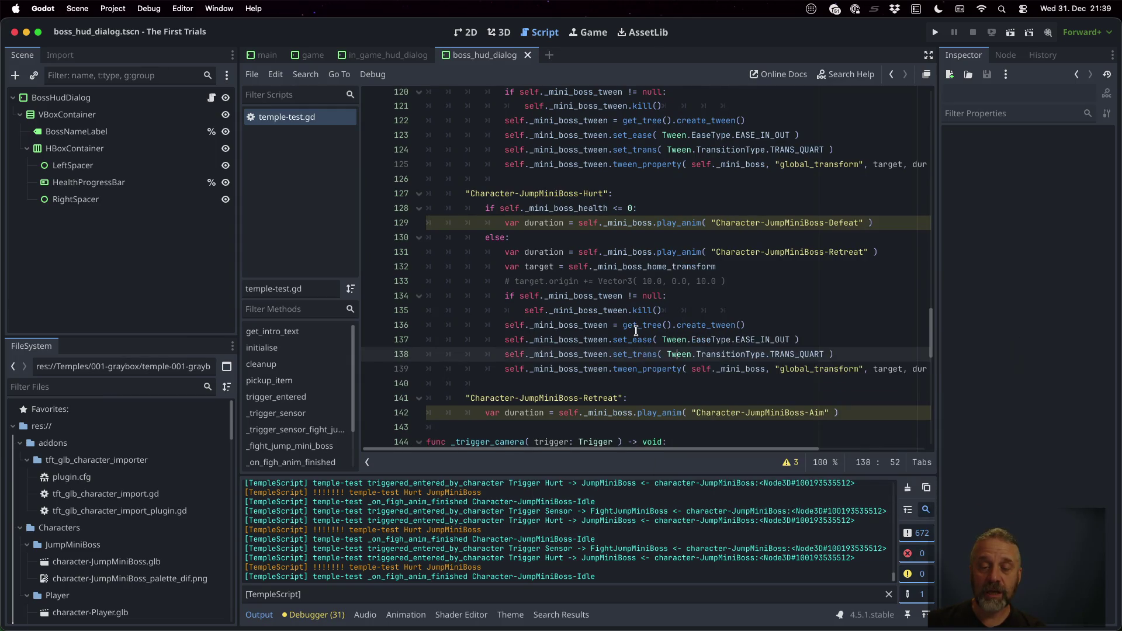
pyautogui.scroll(-1, 636, 331)
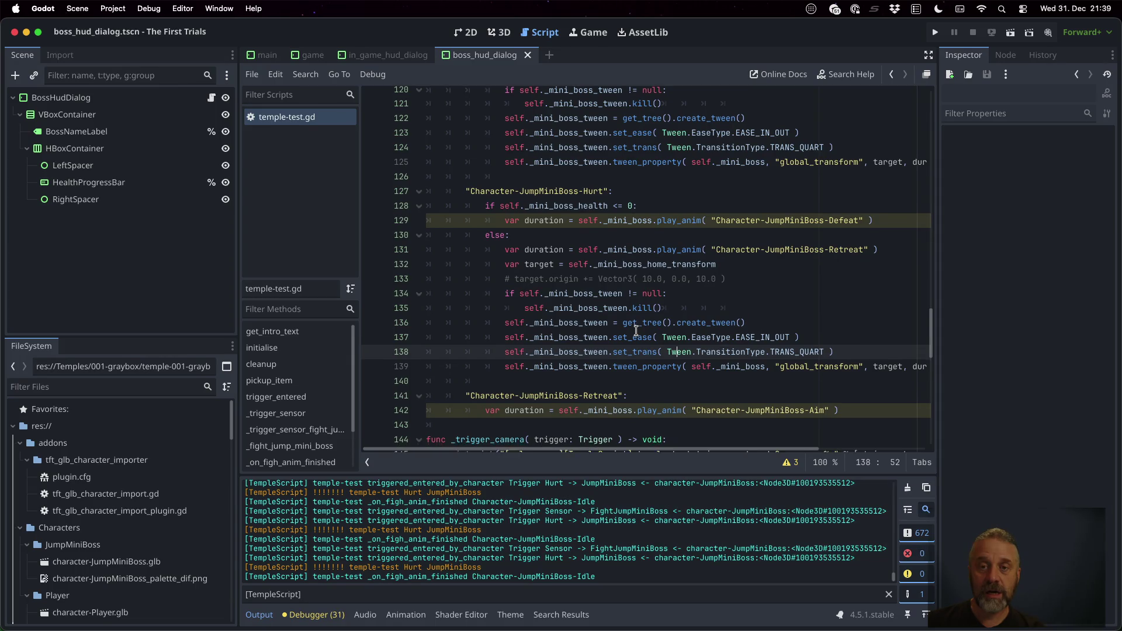
pyautogui.scroll(1, 636, 331)
pyautogui.scroll(1, 636, 331)
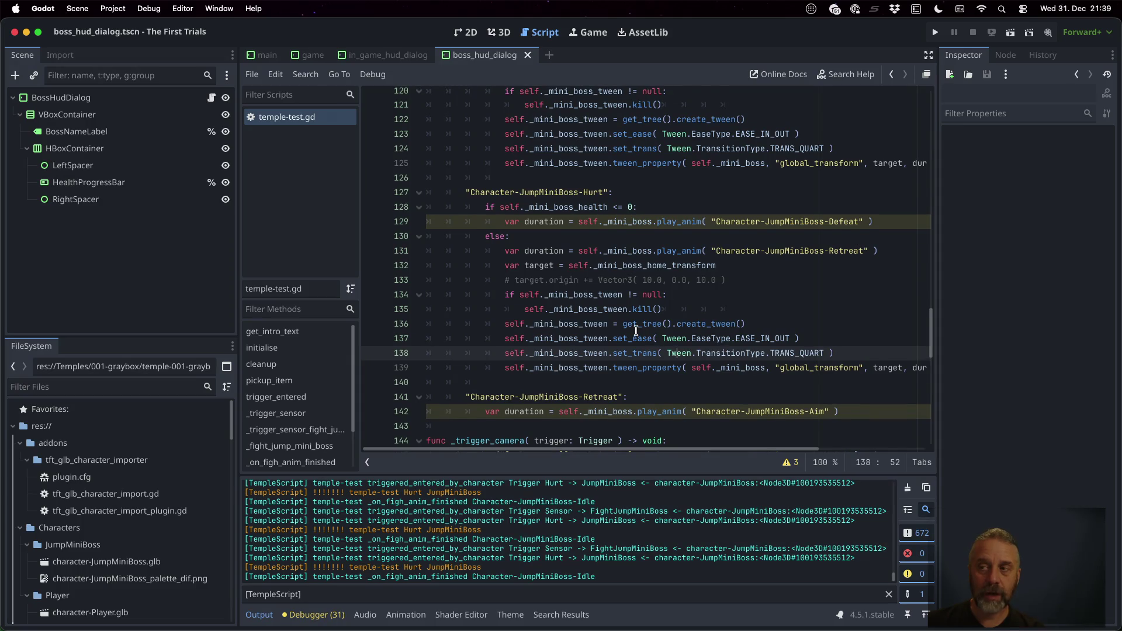
pyautogui.scroll(-5, 636, 331)
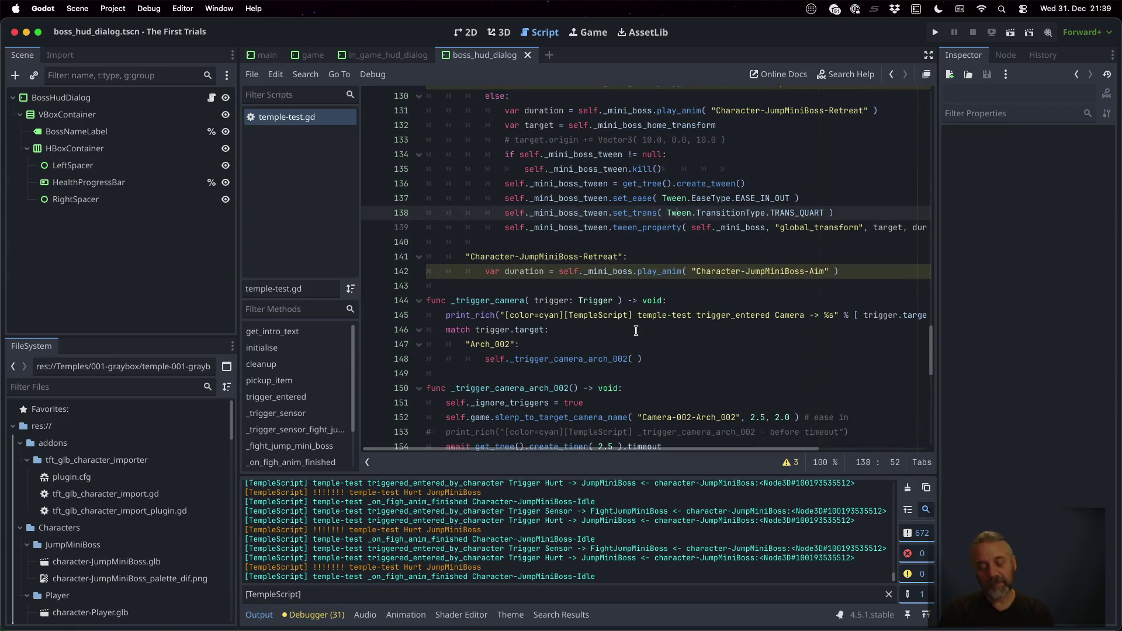
pyautogui.press('super+Tab')
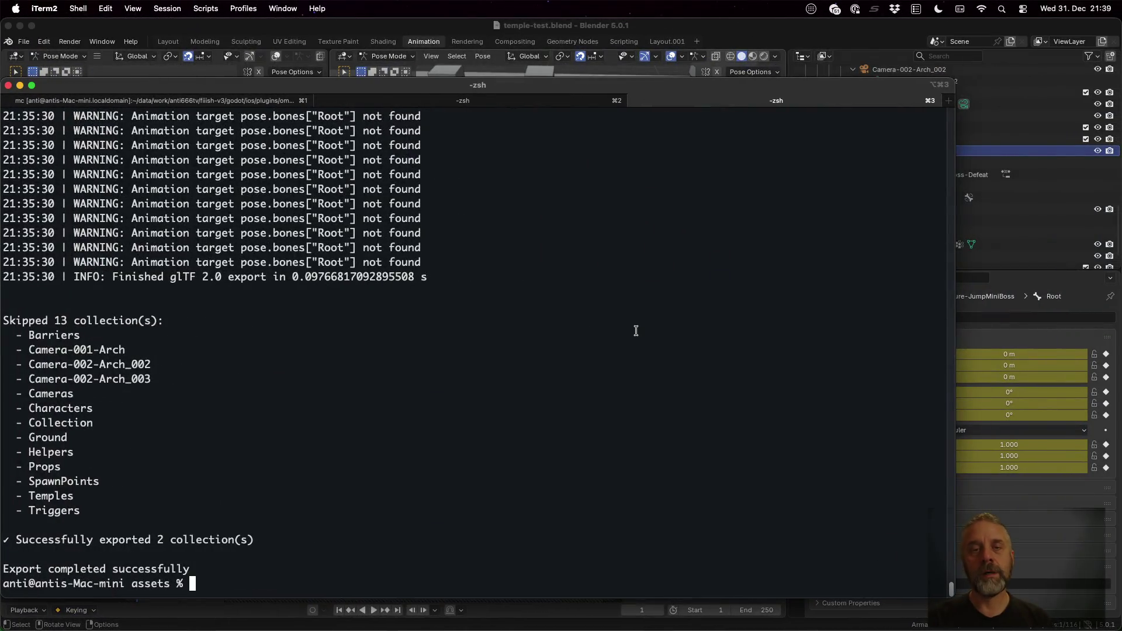
# Preview the Defeat animation, select its name, then unlink it and create a new empty action.
pyautogui.click(692, 31)
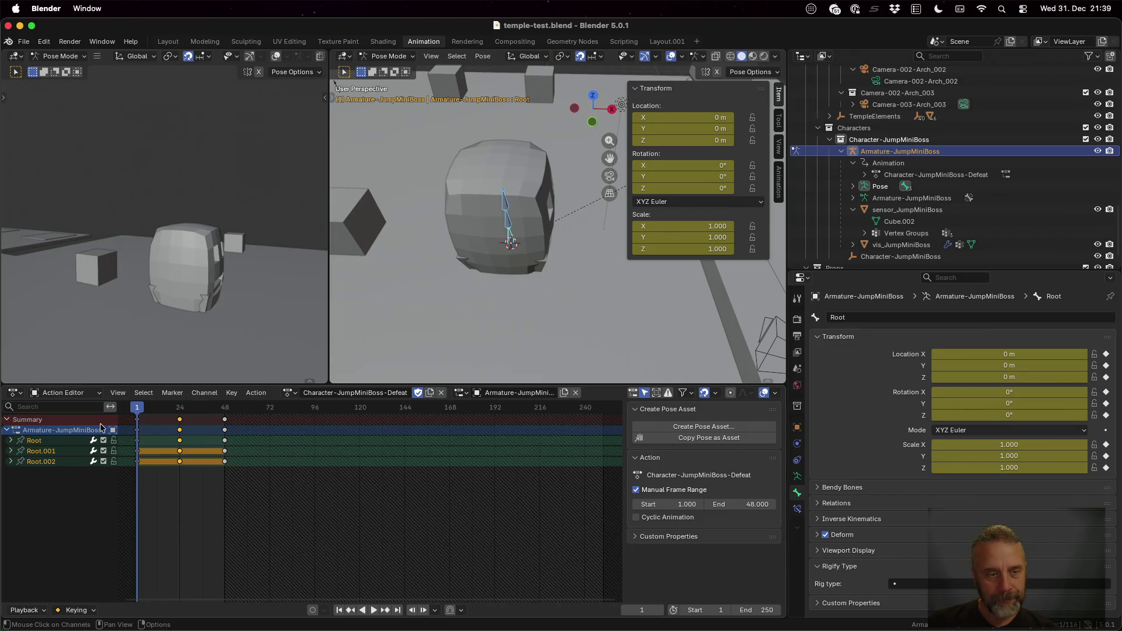
pyautogui.moveTo(142, 408); pyautogui.dragTo(225, 413)
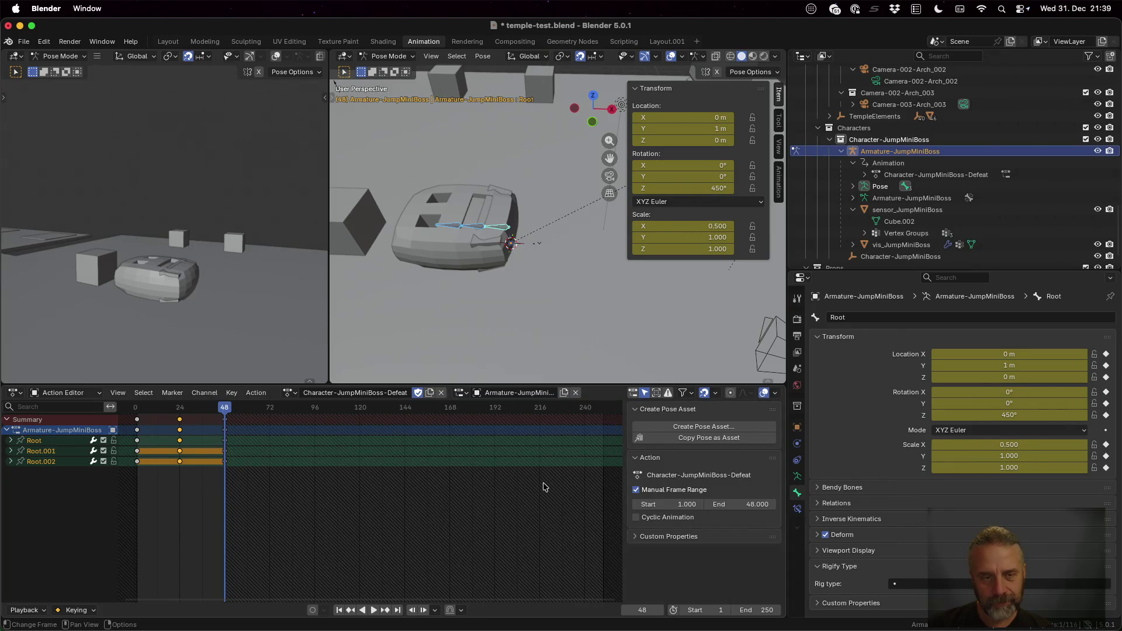
pyautogui.doubleClick(373, 392)
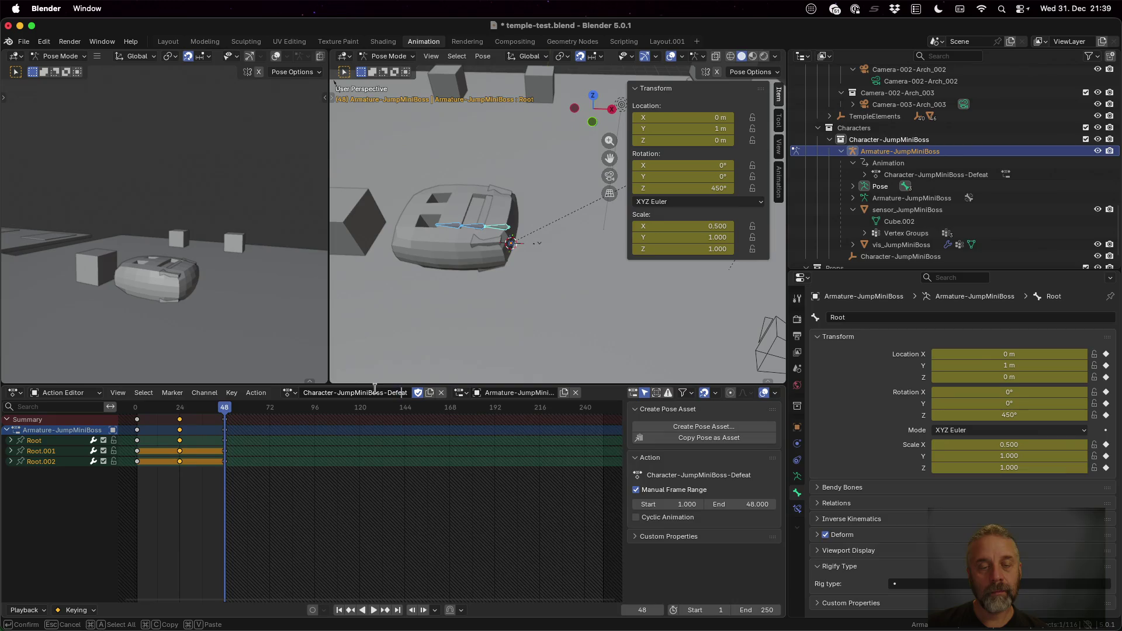
pyautogui.press('super+a')
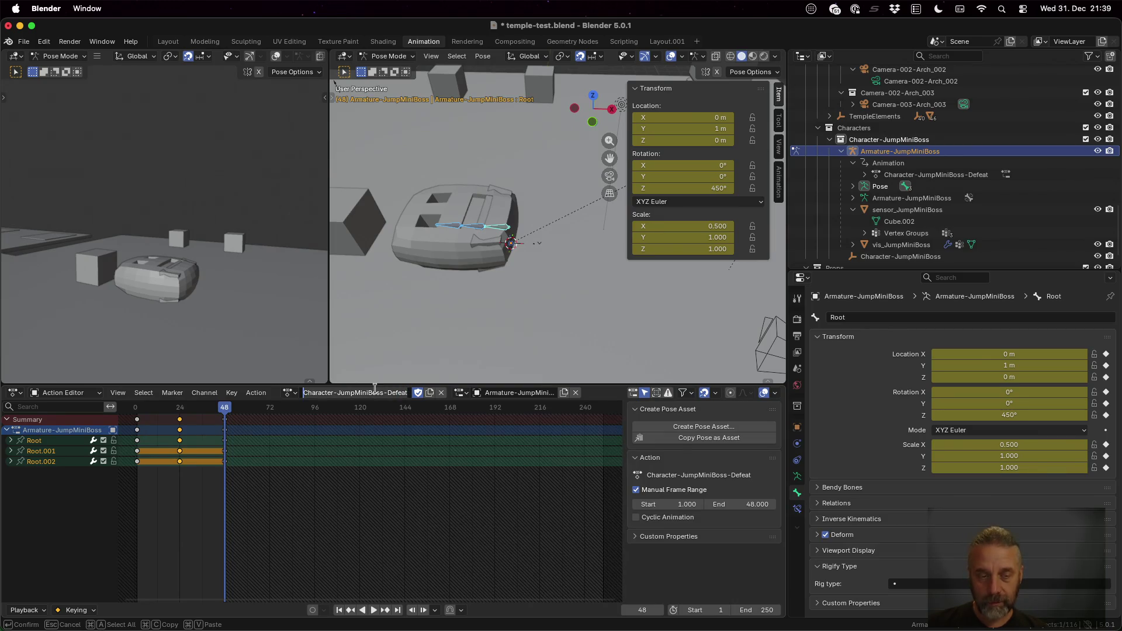
pyautogui.click(442, 395)
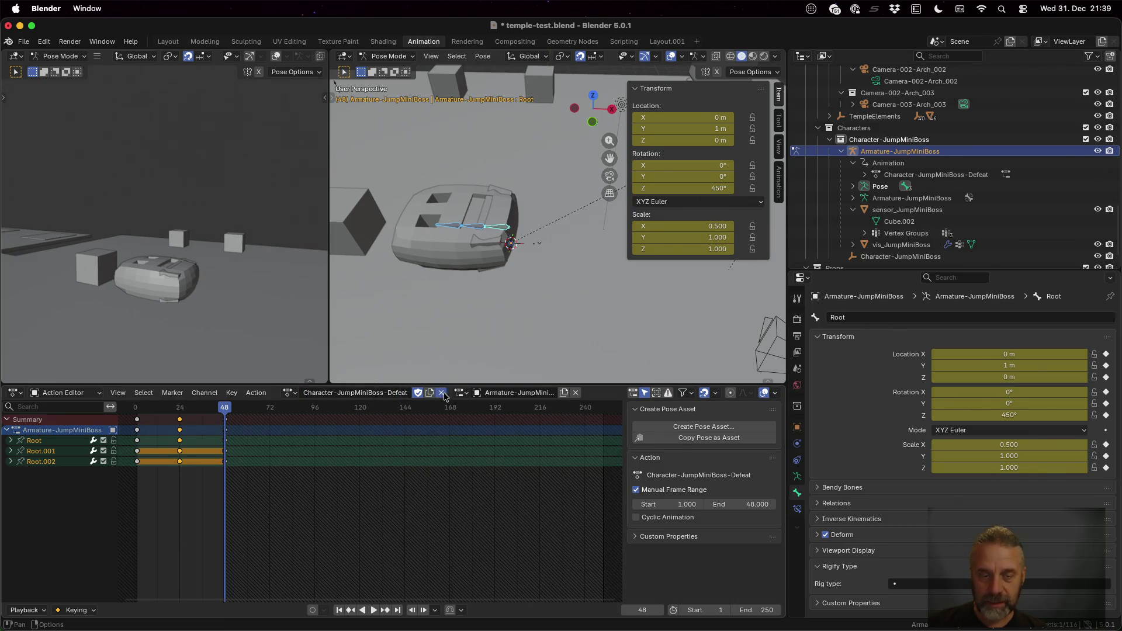
pyautogui.click(442, 395)
pyautogui.click(336, 396)
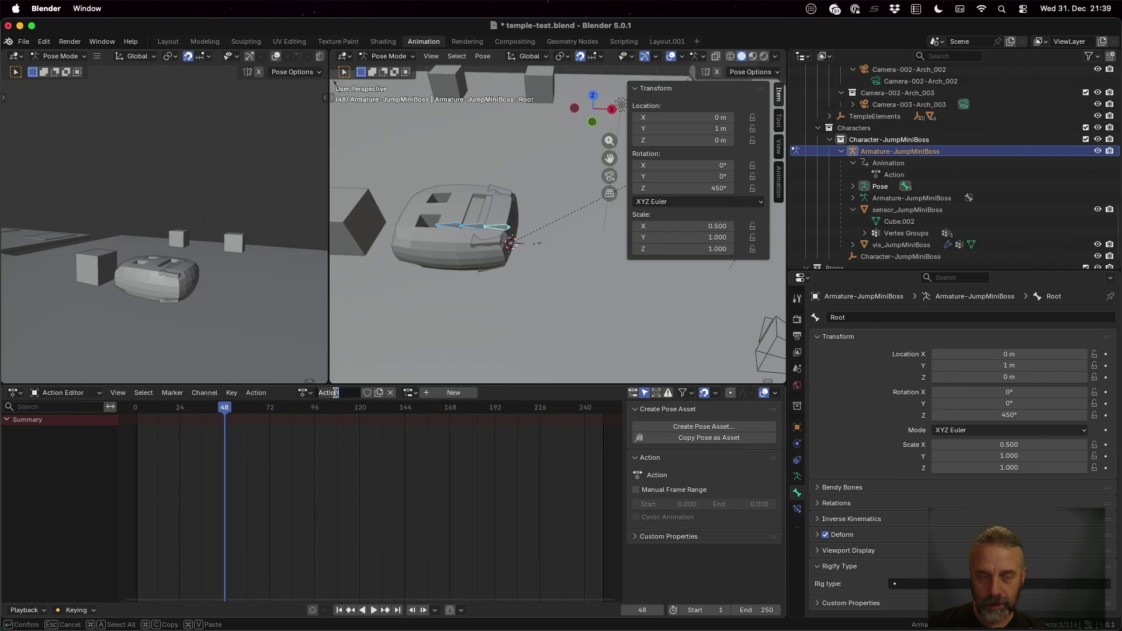
# Name the new action Character-JumpMiniBoss-Idel-Defeated and give it a manual frame range 1–24.
pyautogui.press('super+v')
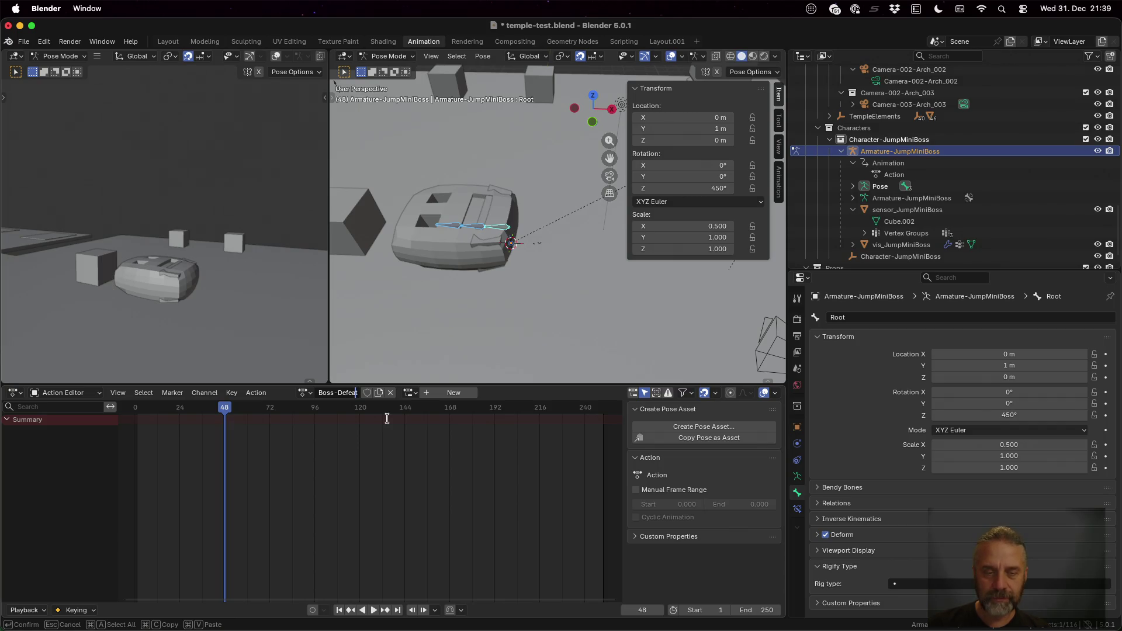
pyautogui.write('Idel-')
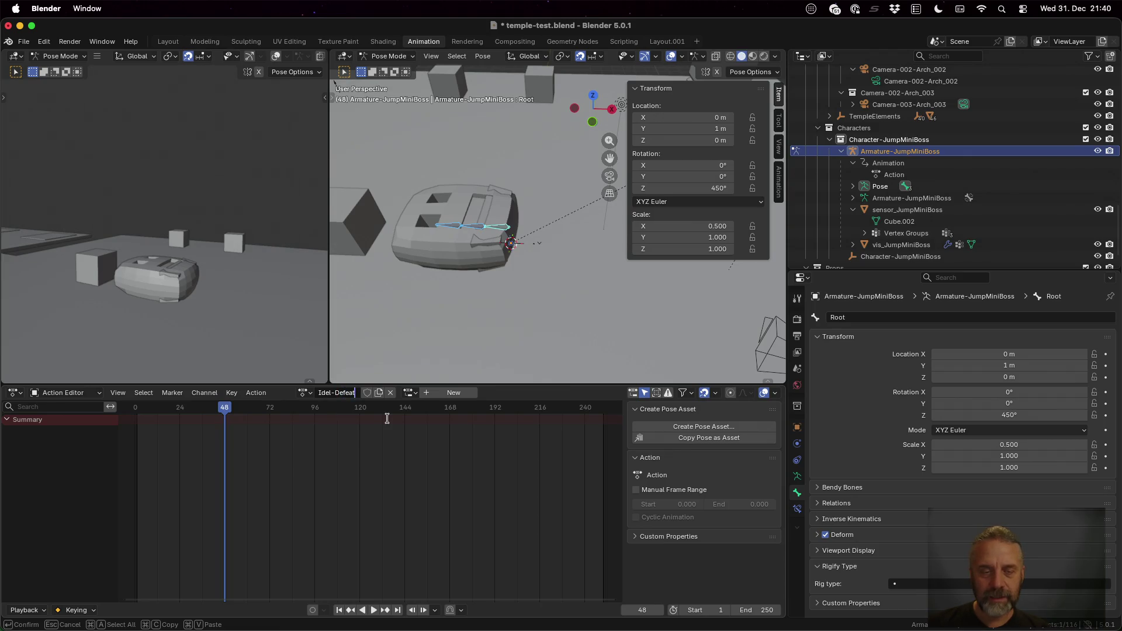
pyautogui.press('Return')
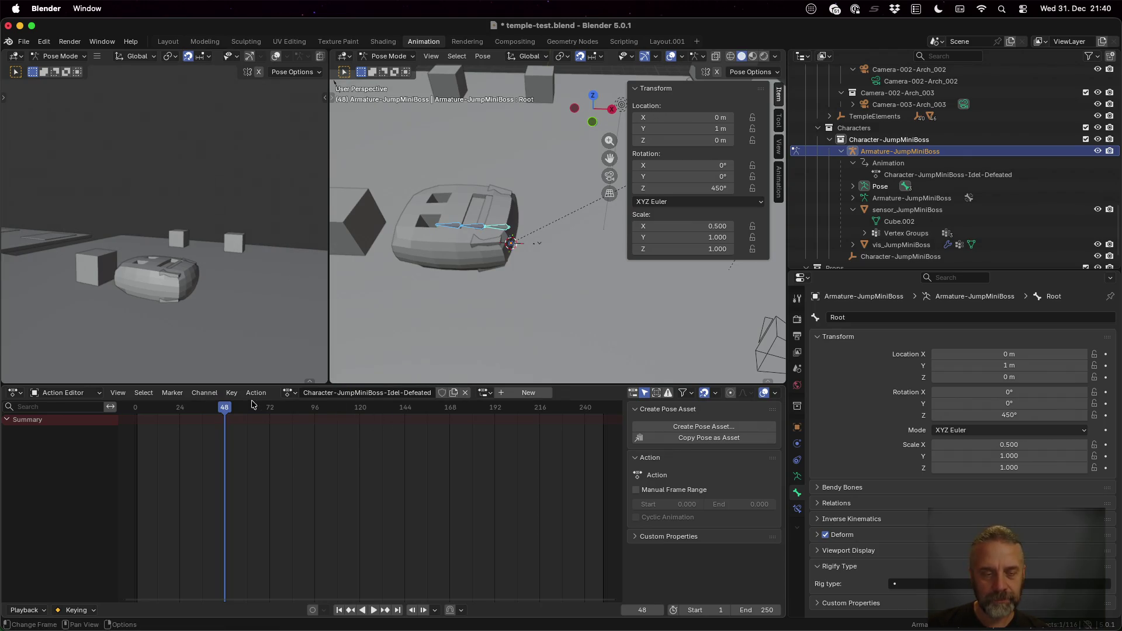
pyautogui.moveTo(226, 411); pyautogui.dragTo(137, 418)
pyautogui.click(672, 490)
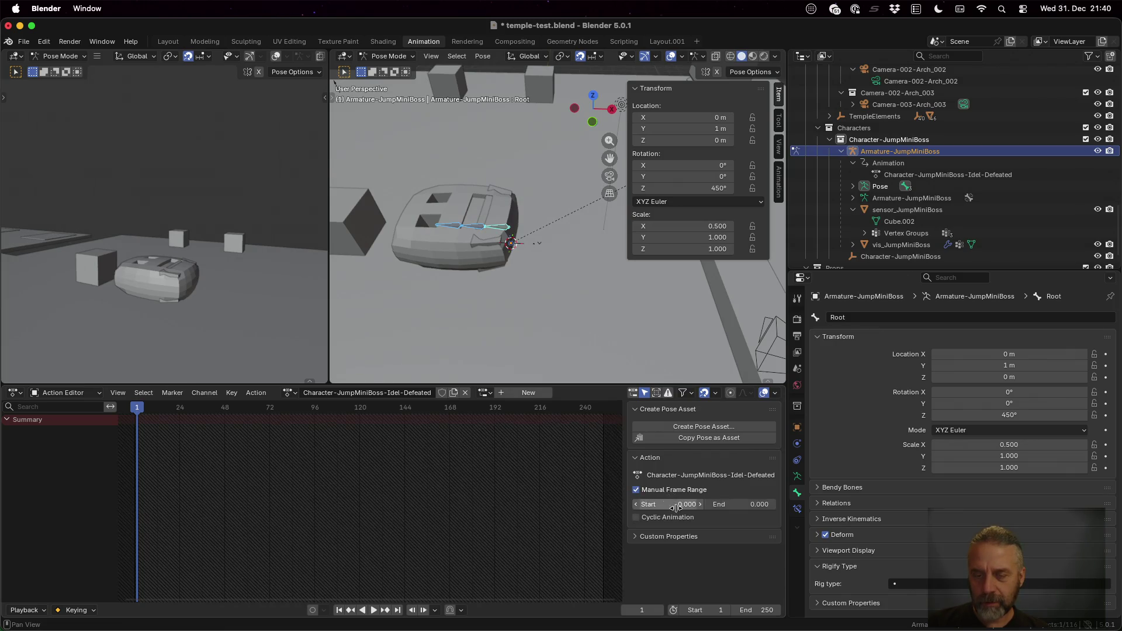
pyautogui.click(676, 508)
pyautogui.write('1')
pyautogui.press('Return')
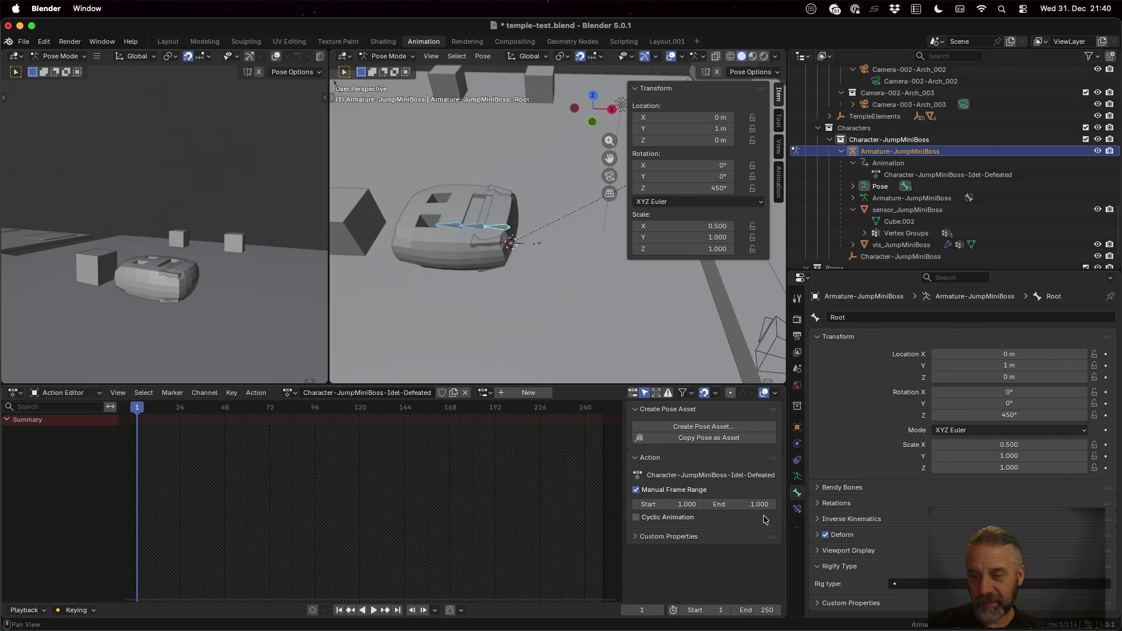
pyautogui.click(766, 504)
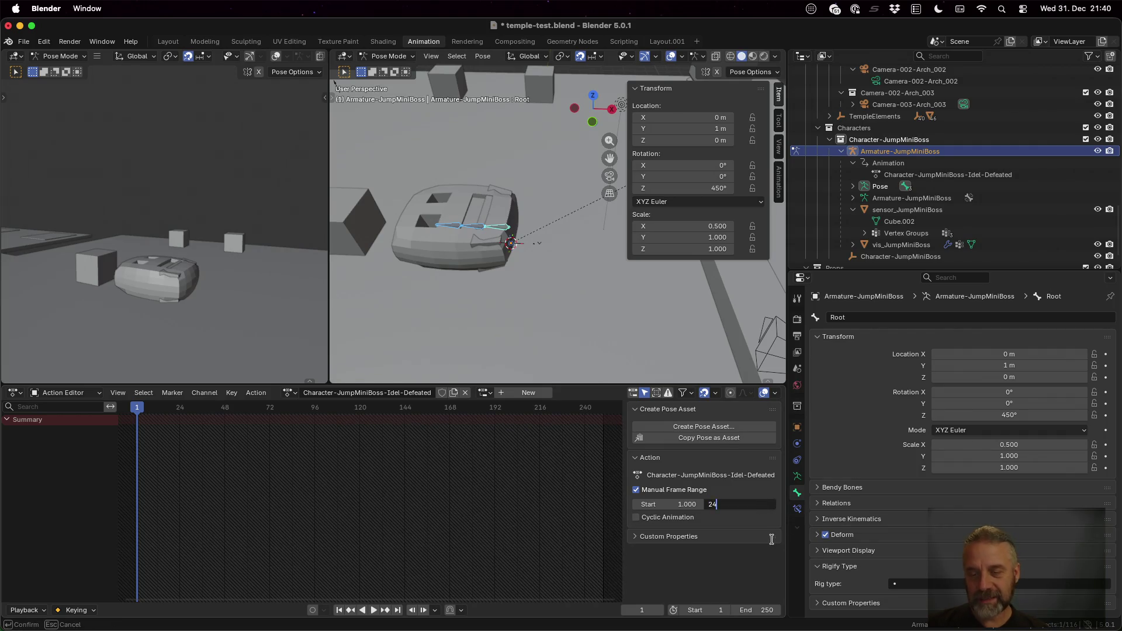
pyautogui.write('24')
pyautogui.press('Return')
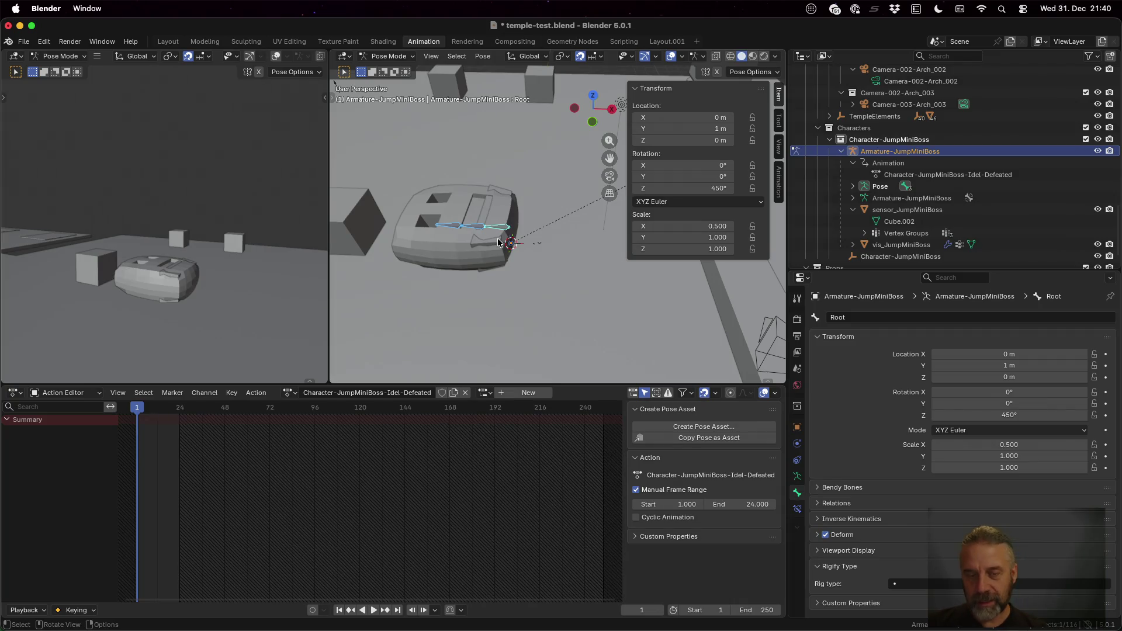
# Key the boss's resting pose on frames 1 and 24.
pyautogui.press('i')
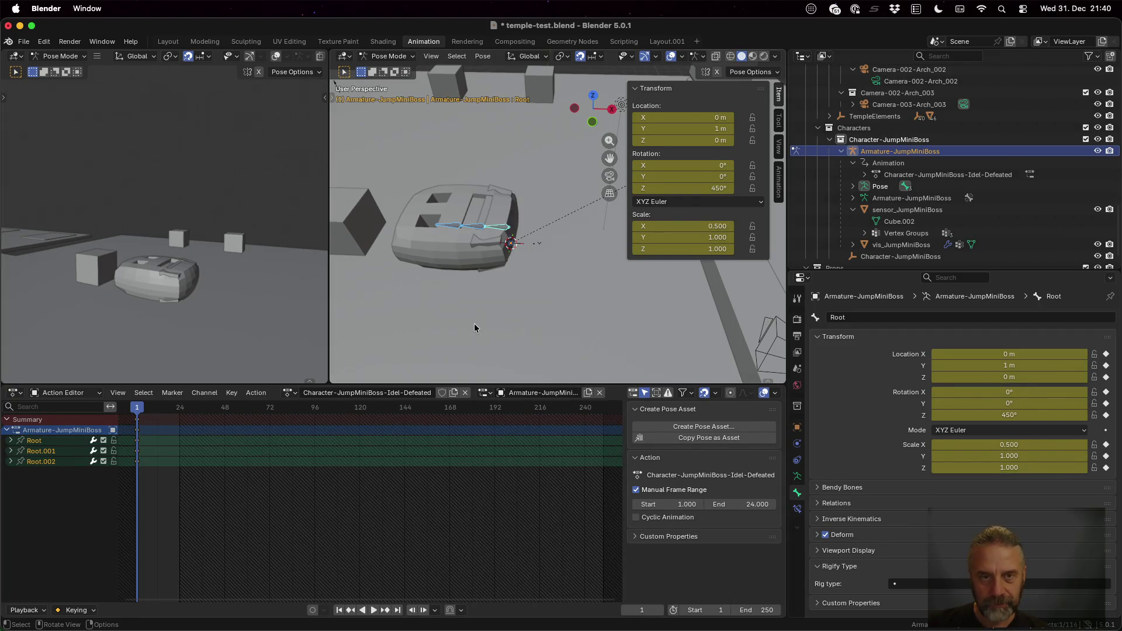
pyautogui.press('space')
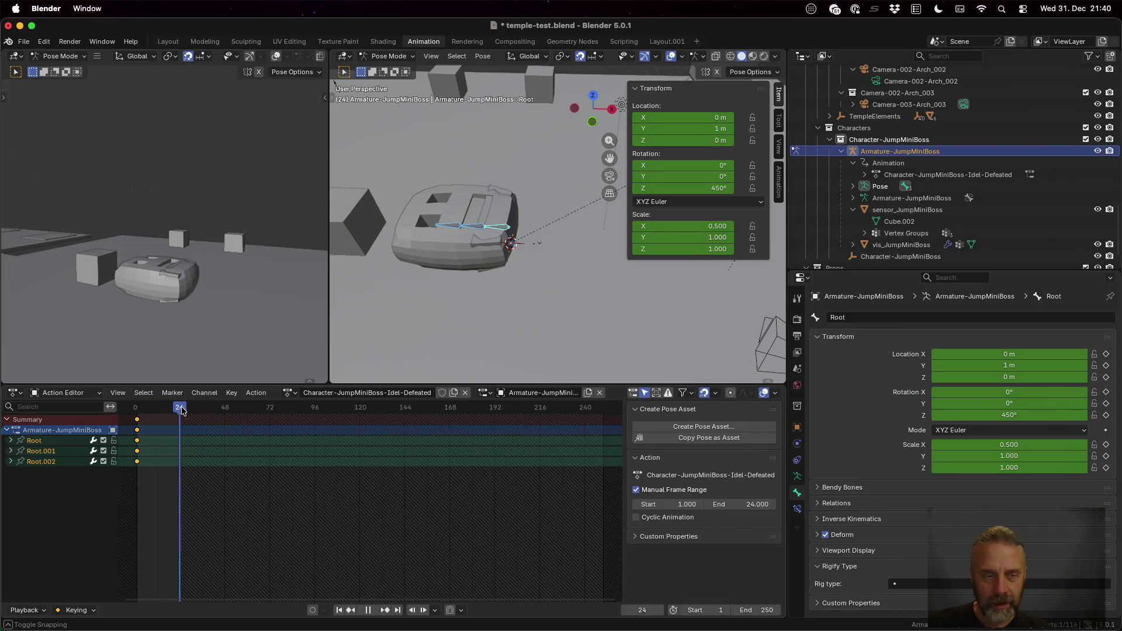
pyautogui.press('space')
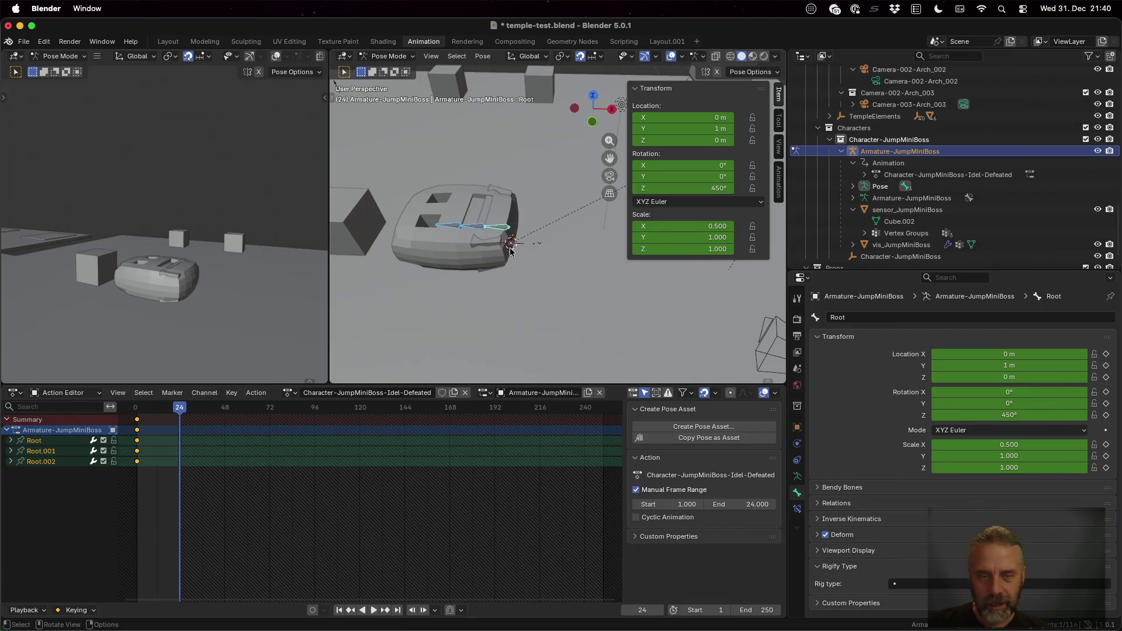
pyautogui.press('i')
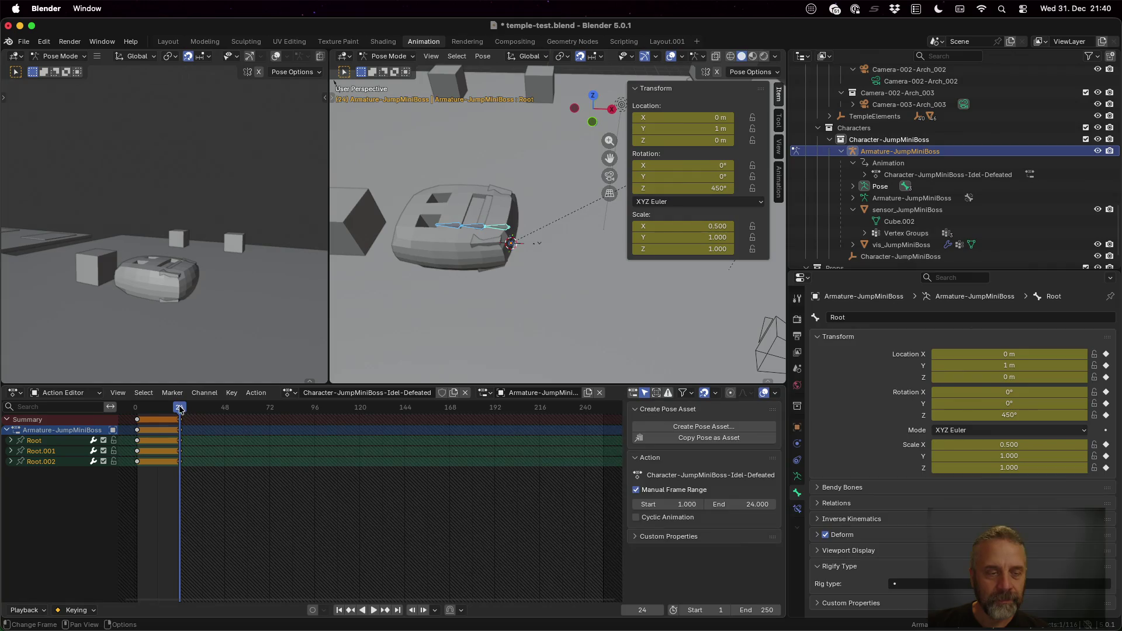
pyautogui.press('space')
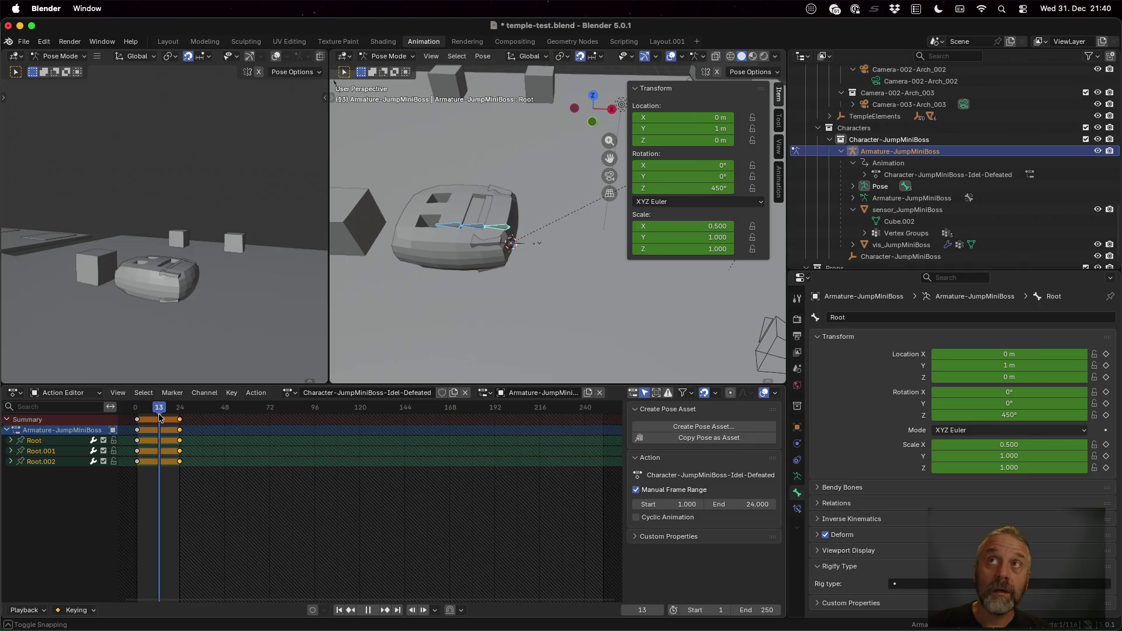
# Key Root bone tilts of -1° on Y at frame 8 and -2° on X at frame 16, then review the wobble.
pyautogui.moveTo(159, 416); pyautogui.dragTo(150, 416)
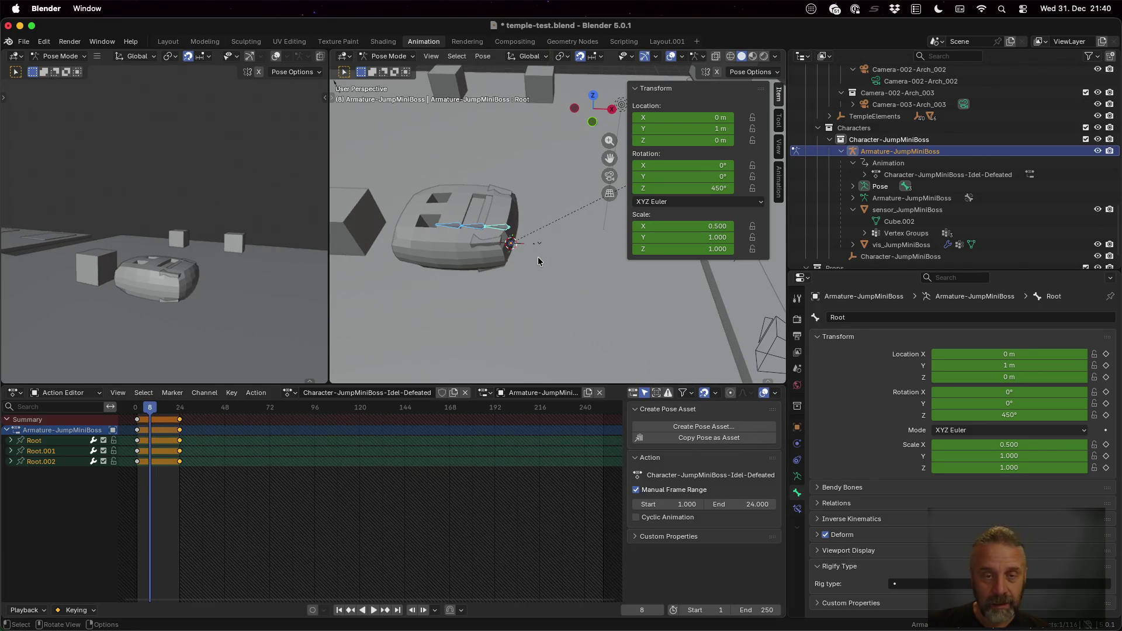
pyautogui.write('r')
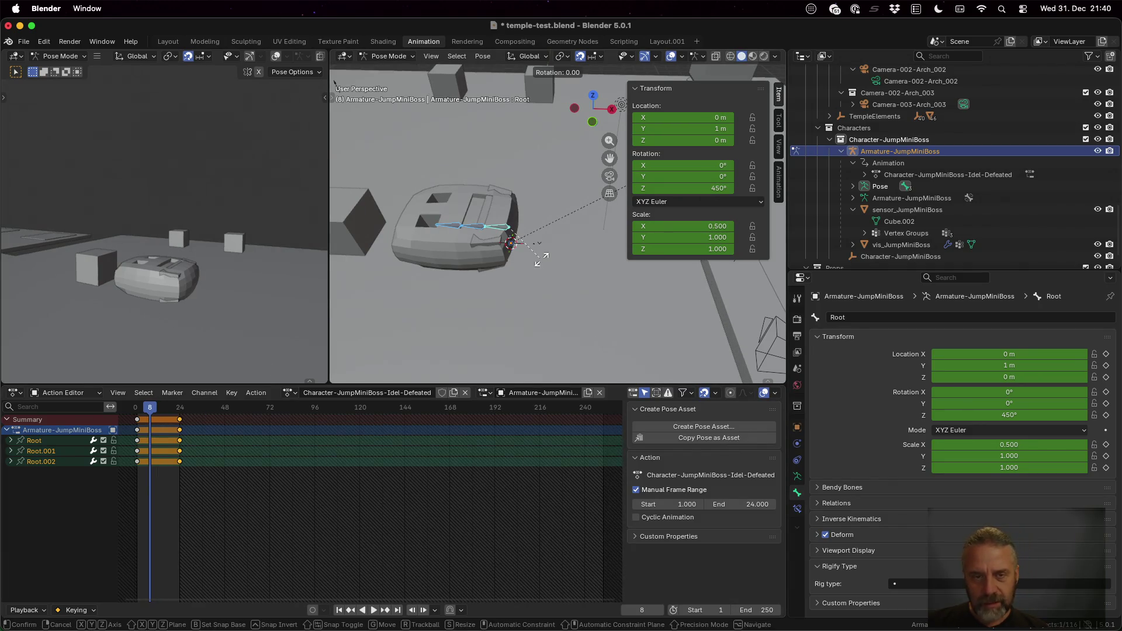
pyautogui.write('x')
pyautogui.write('5')
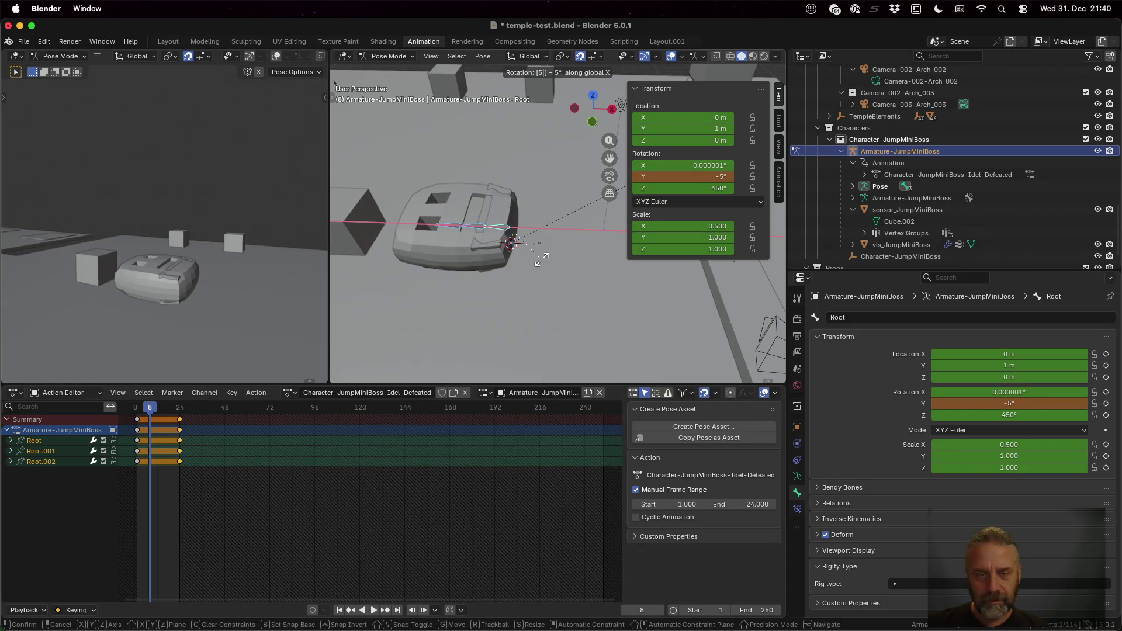
pyautogui.press('Escape')
pyautogui.write('r')
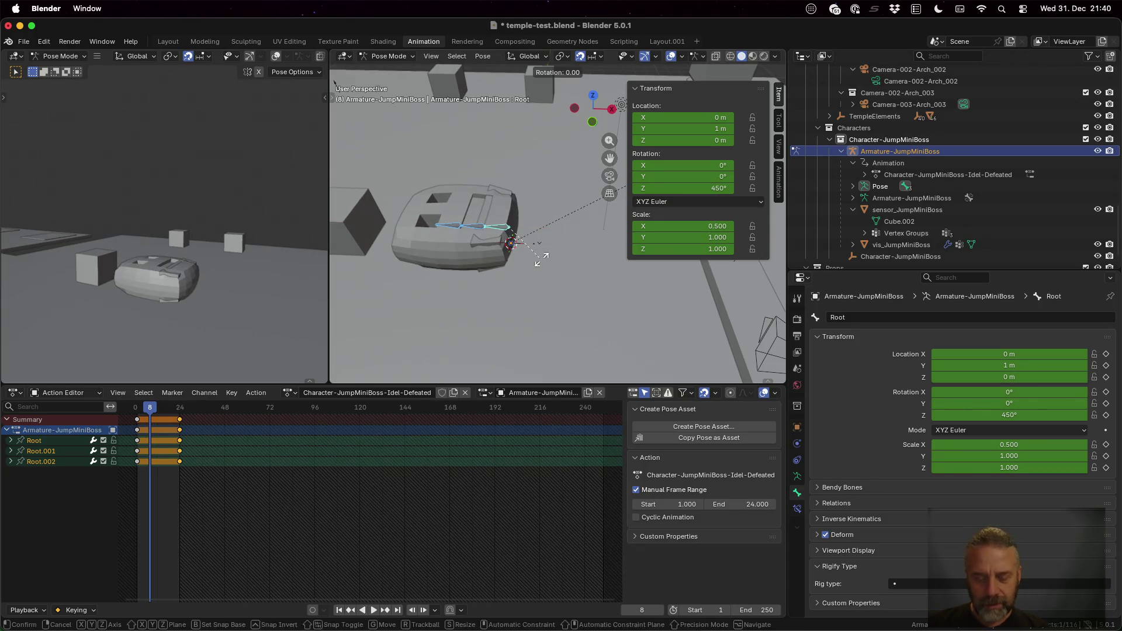
pyautogui.write('y1')
pyautogui.press('Return')
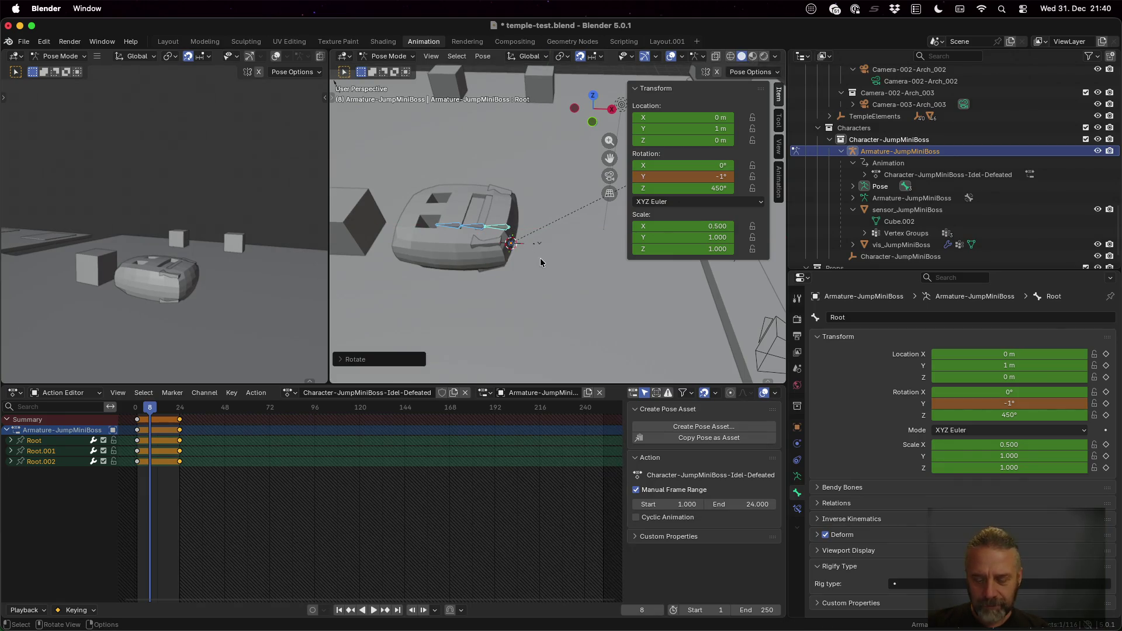
pyautogui.press('i')
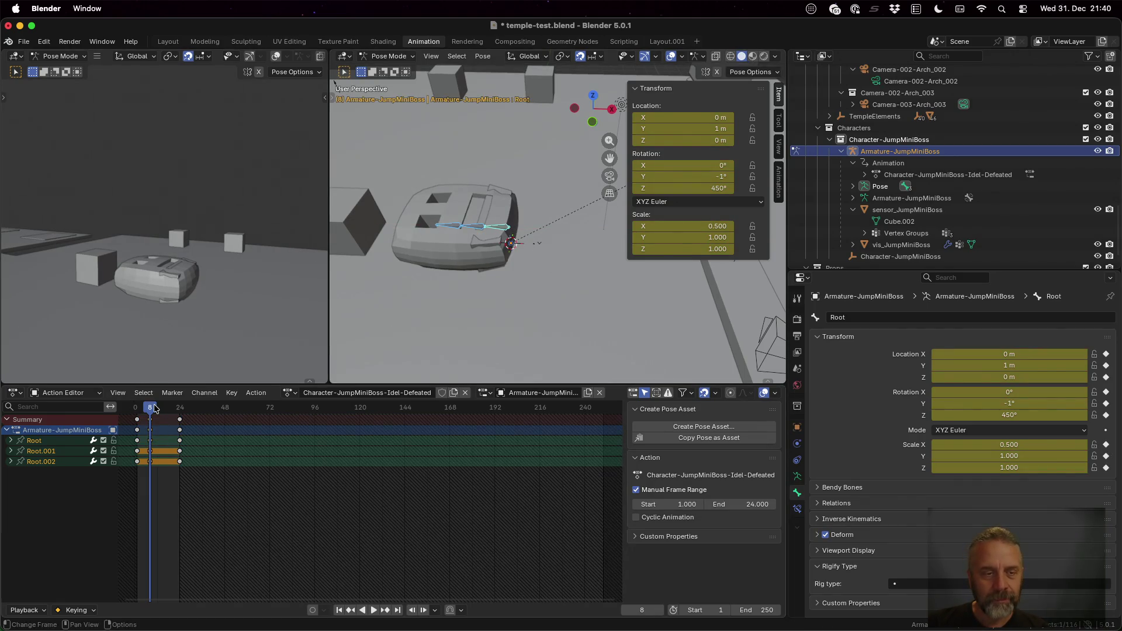
pyautogui.press('space')
pyautogui.press('space')
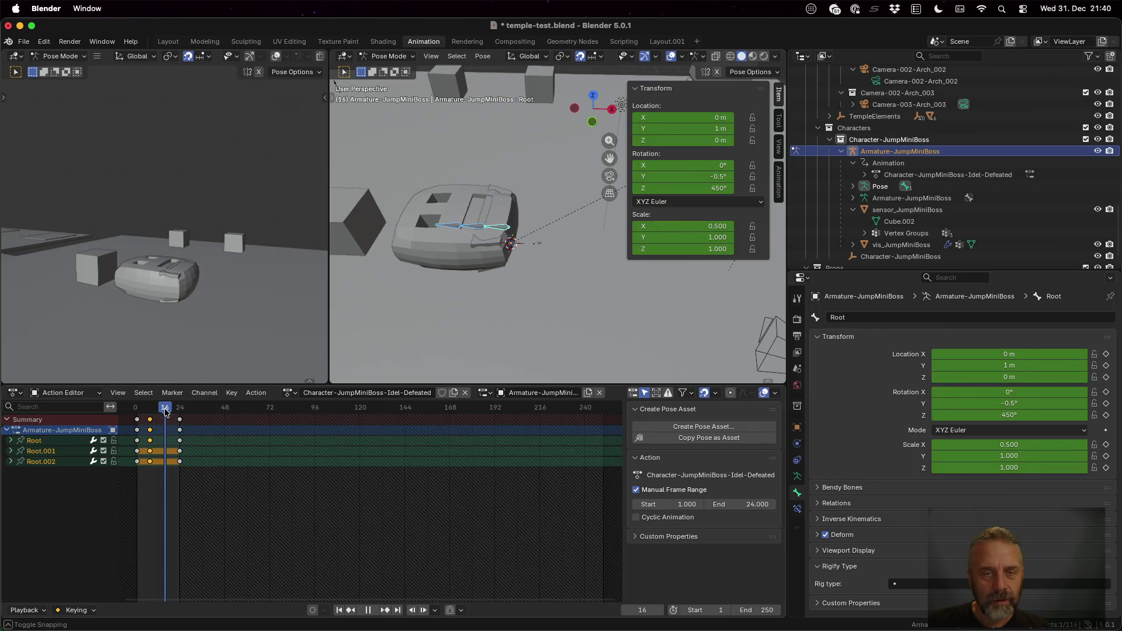
pyautogui.write('rx')
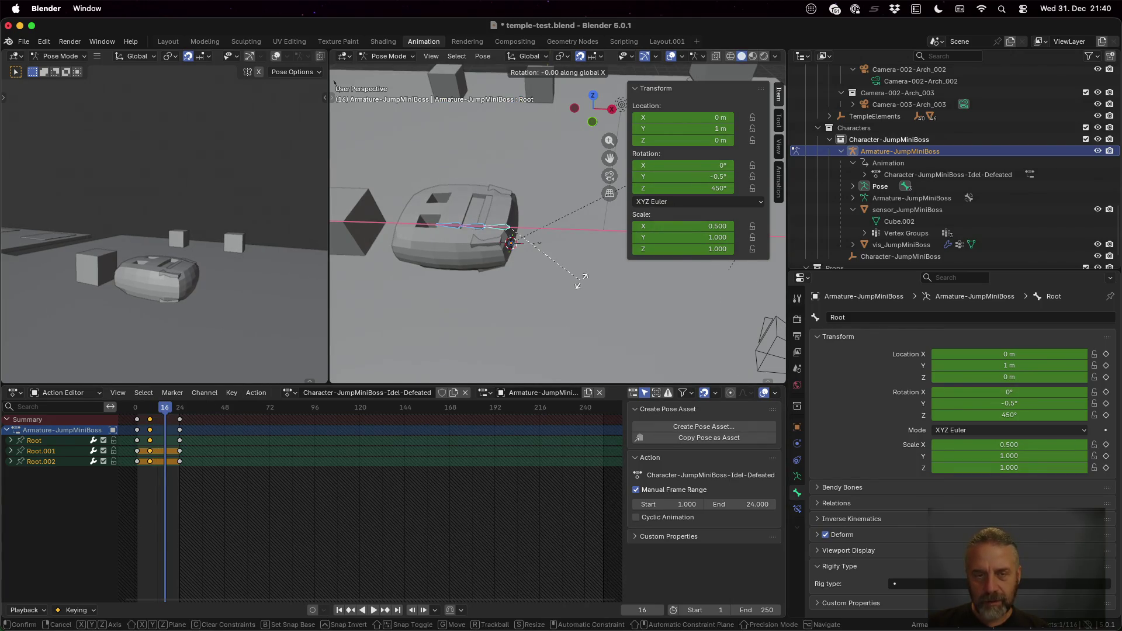
pyautogui.write('-2')
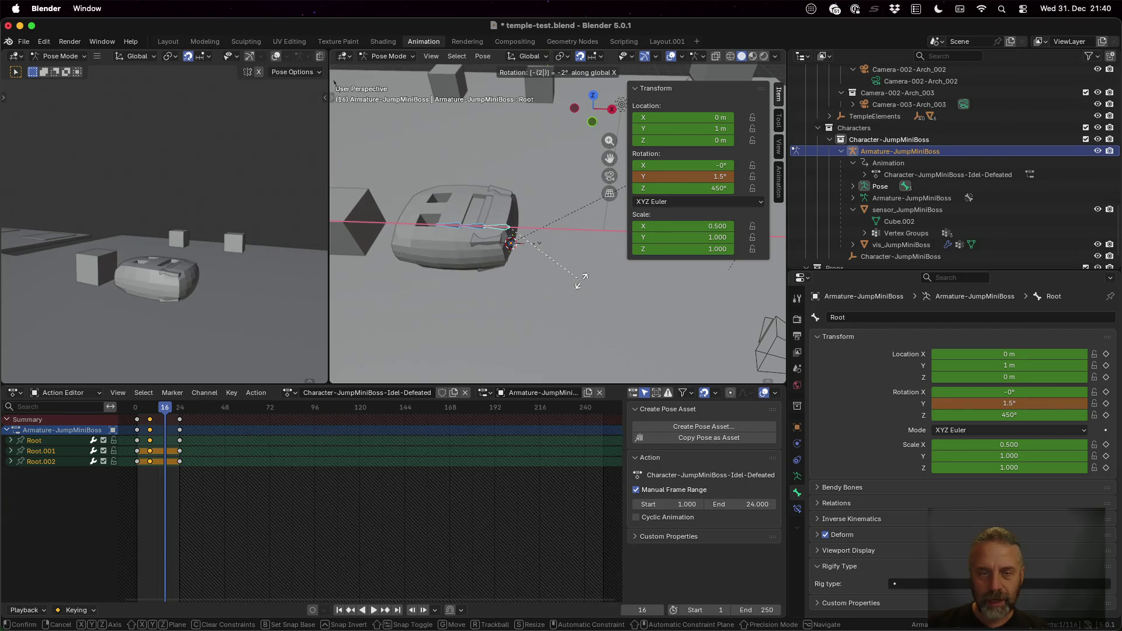
pyautogui.press('Return')
pyautogui.press('i')
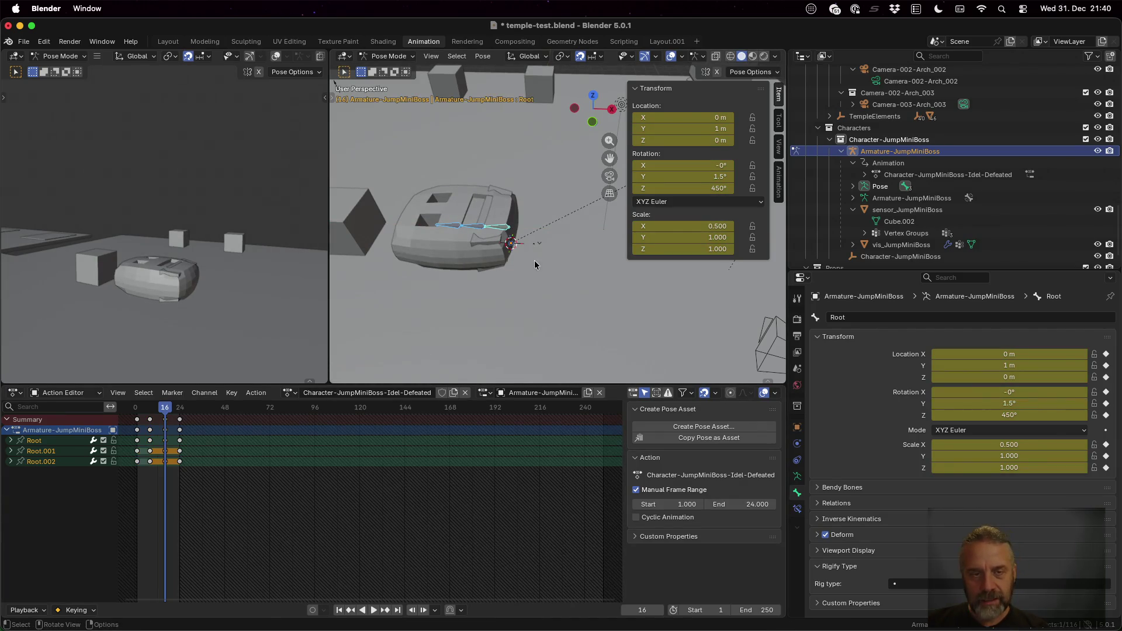
pyautogui.moveTo(195, 271)
pyautogui.mouseDown()
pyautogui.moveTo(160, 275)
pyautogui.moveTo(163, 358)
pyautogui.mouseUp()
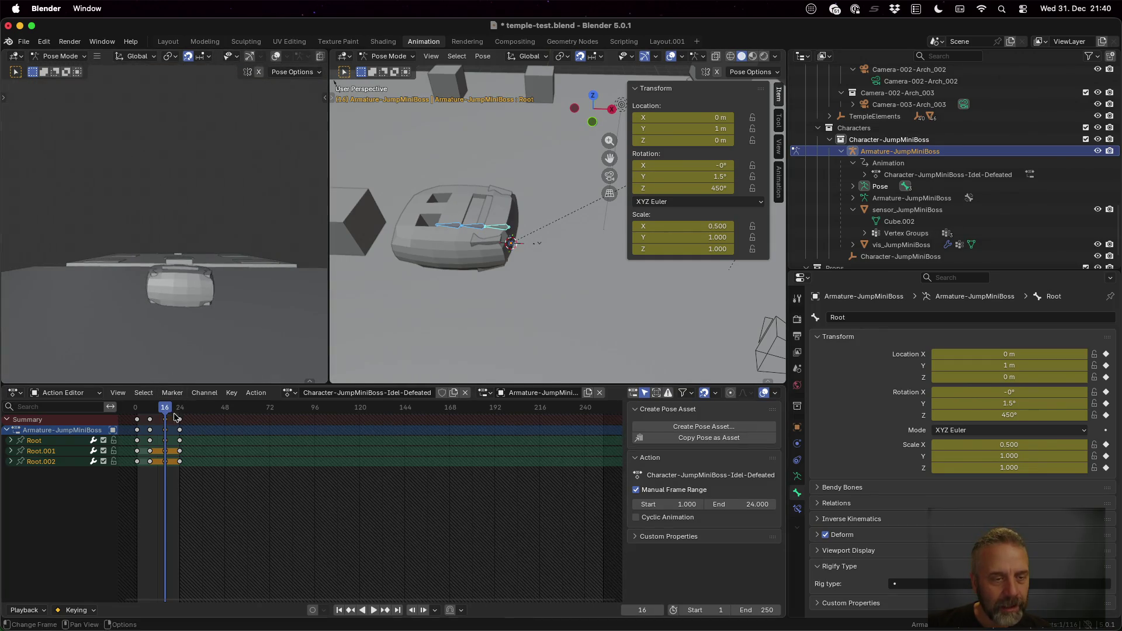
pyautogui.moveTo(165, 408); pyautogui.dragTo(135, 409)
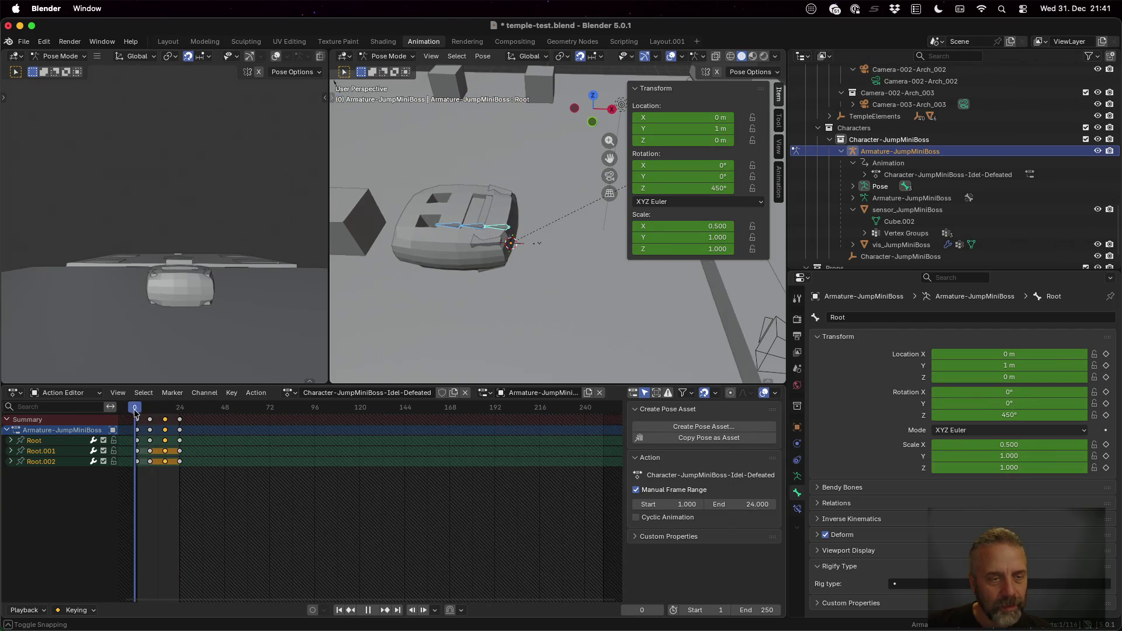
pyautogui.moveTo(135, 412)
pyautogui.mouseDown()
pyautogui.moveTo(207, 418)
pyautogui.moveTo(166, 425)
pyautogui.mouseUp()
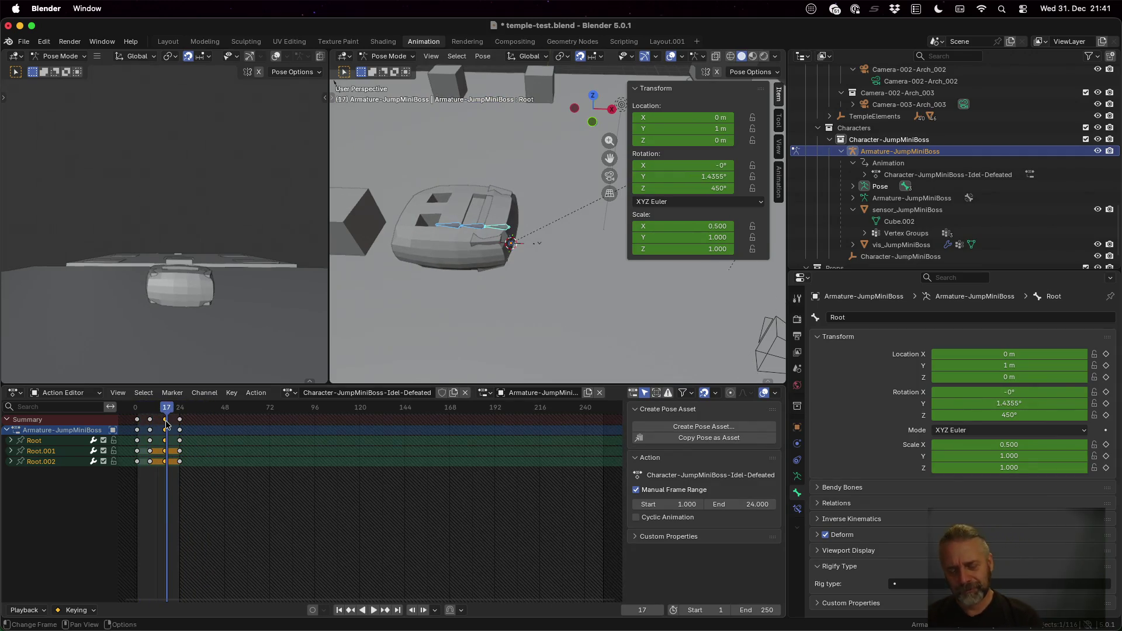
# Correct the action name to Character-JumpMiniBoss-Idle-Defeated and replay it from frame 1.
pyautogui.click(394, 393)
pyautogui.press('BackSpace')
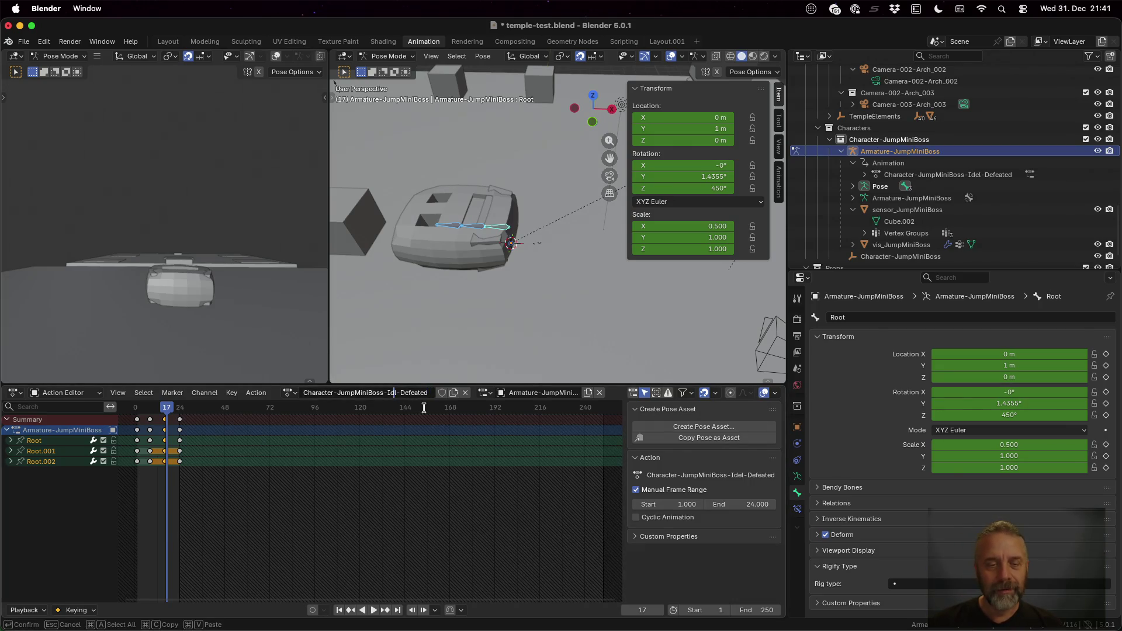
pyautogui.press('Right')
pyautogui.write('e')
pyautogui.press('Return')
pyautogui.press('space')
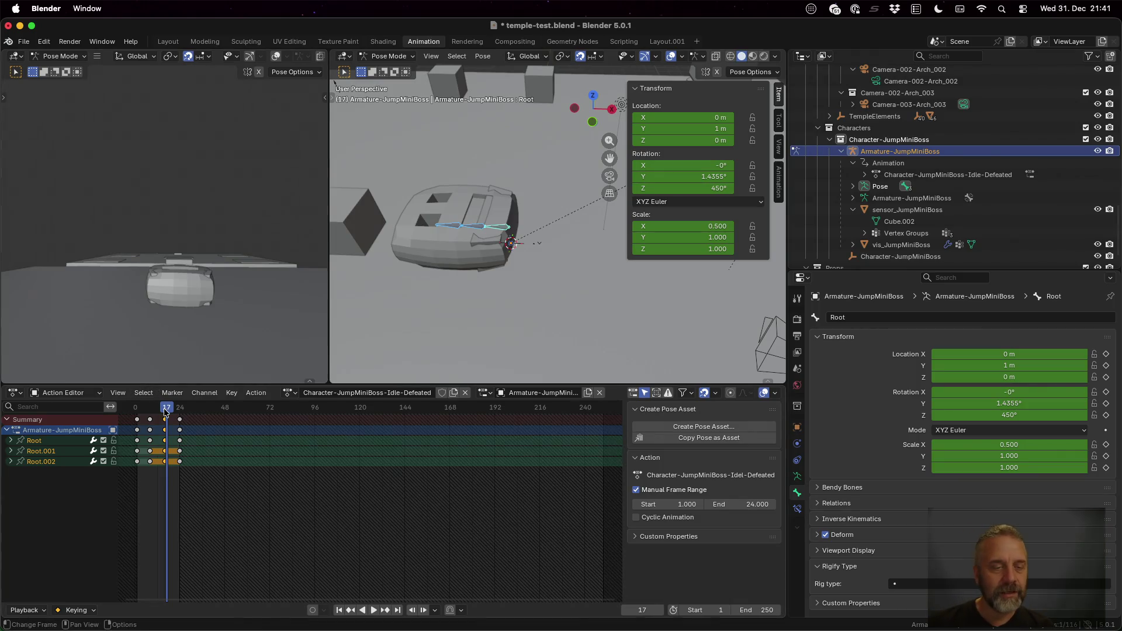
pyautogui.moveTo(140, 409); pyautogui.dragTo(138, 412)
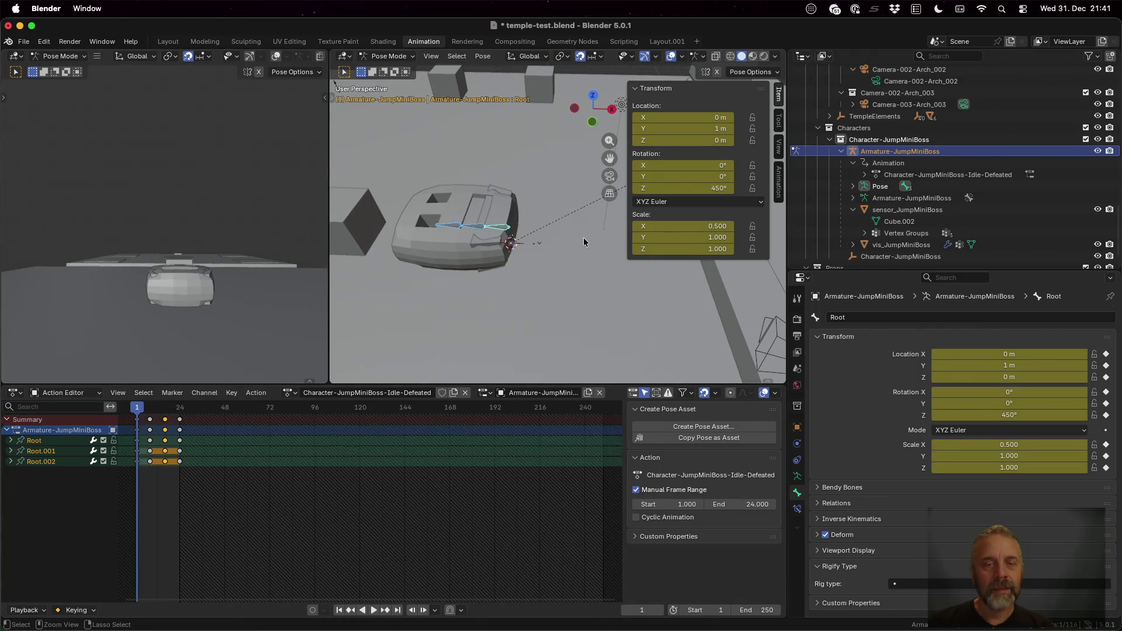
# Save the blend file, rerun rexport_v2.sh in iTerm2, and return to Godot.
pyautogui.press('super+s')
pyautogui.hotkey('ctrl', 'Up')
pyautogui.click(337, 395)
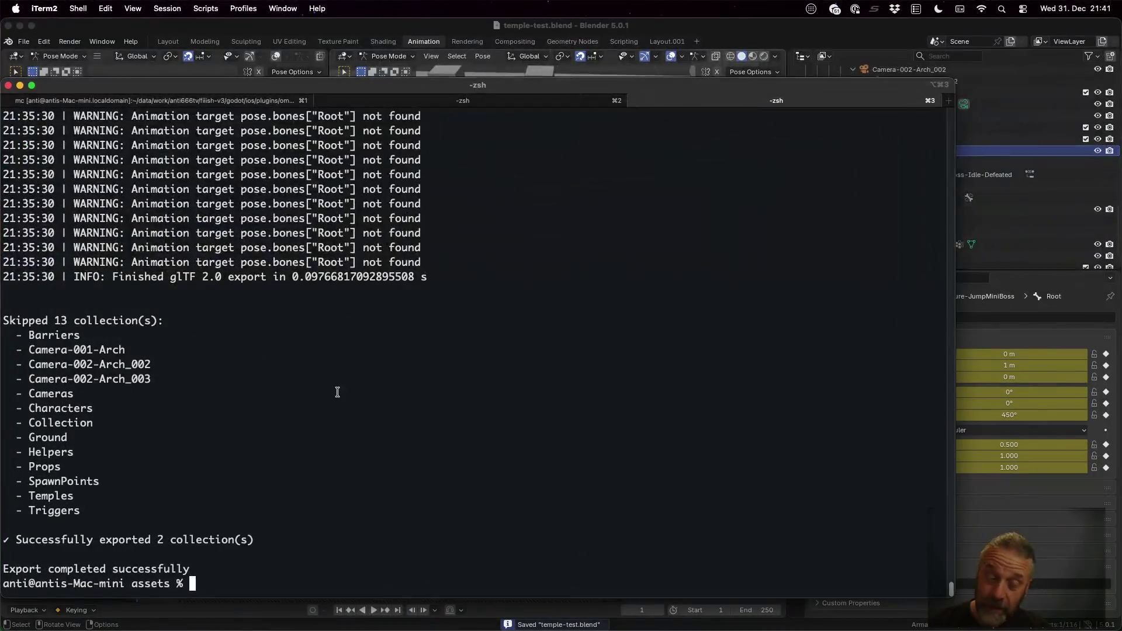
pyautogui.press('Up')
pyautogui.press('Return')
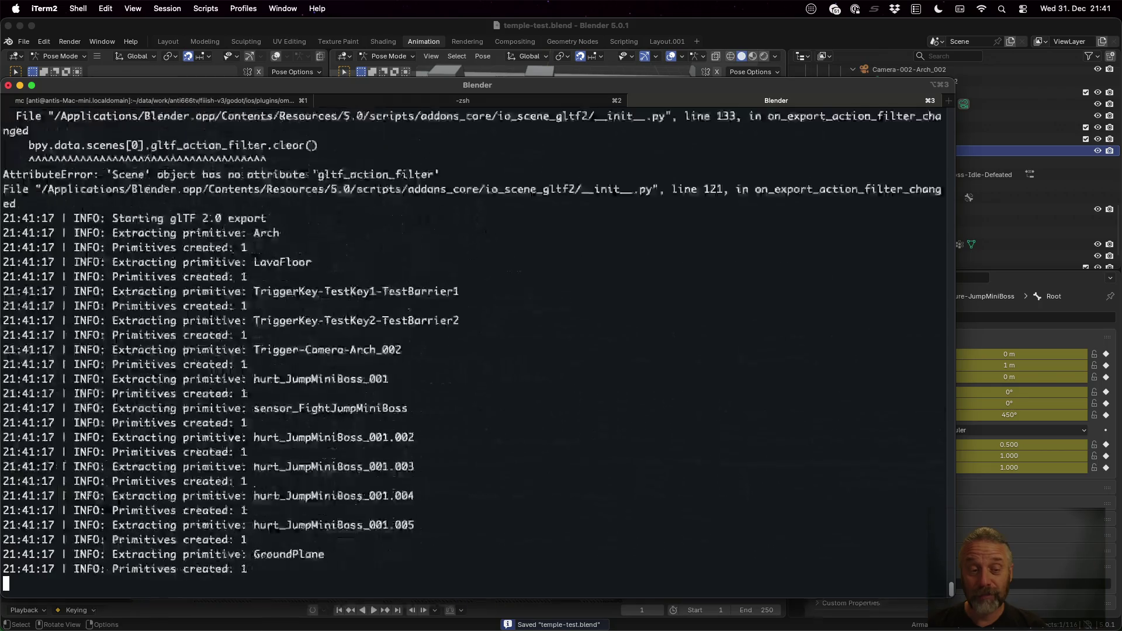
pyautogui.press('super+Tab')
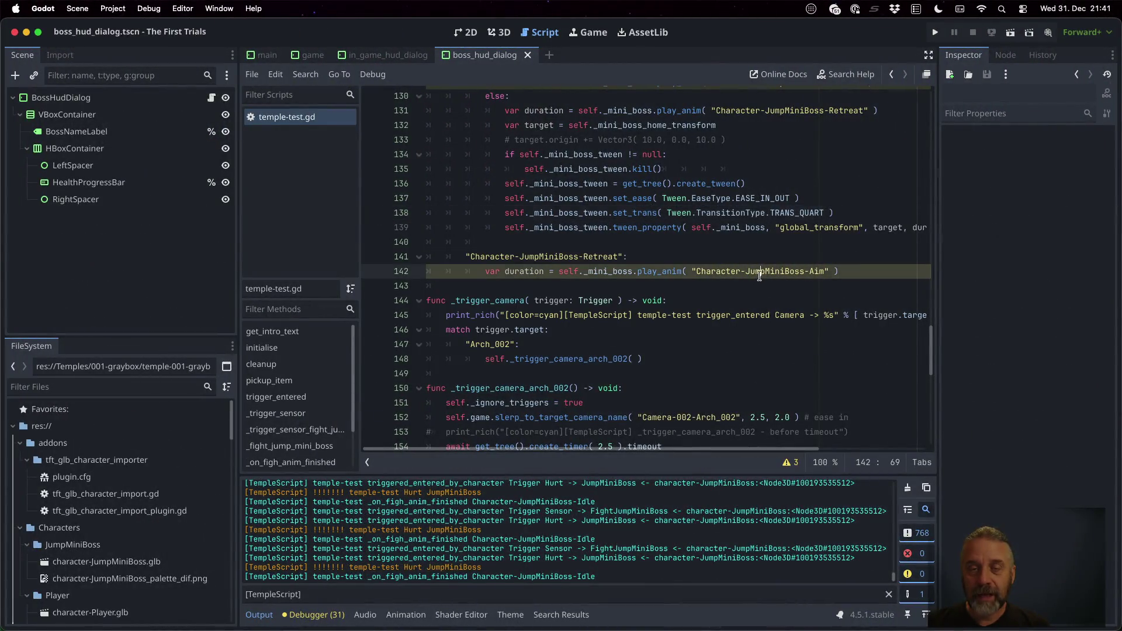
# Paste a copy of the Hurt case above Retreat as a Defeat case playing Idle-Defeated, without the health check.
pyautogui.click(655, 159)
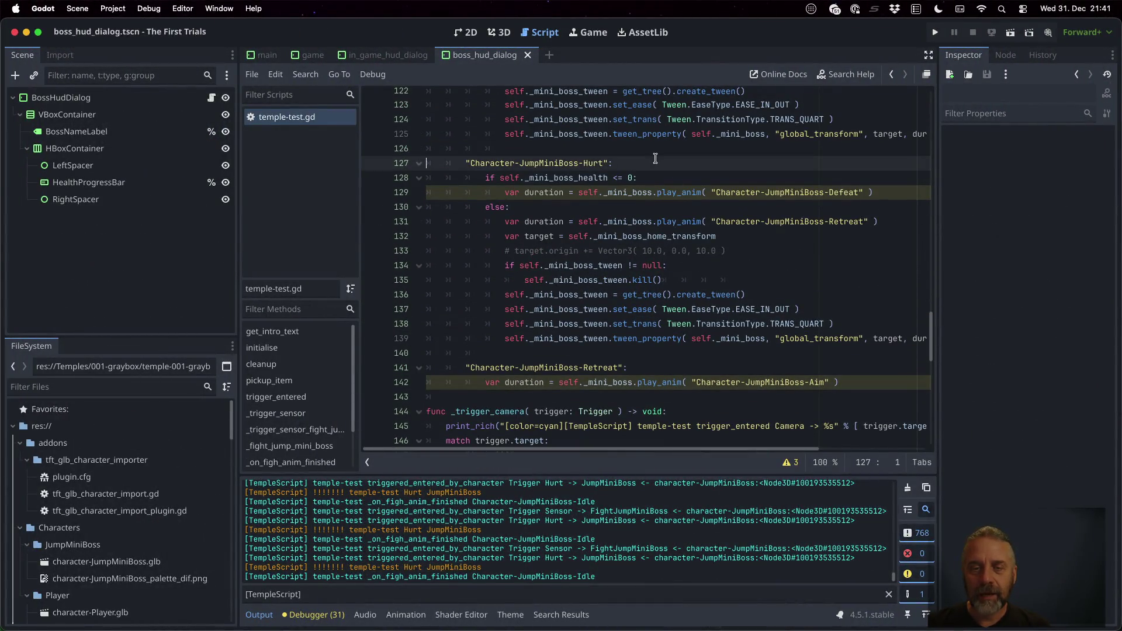
pyautogui.press('Down')
pyautogui.press('Down')
pyautogui.press('Down')
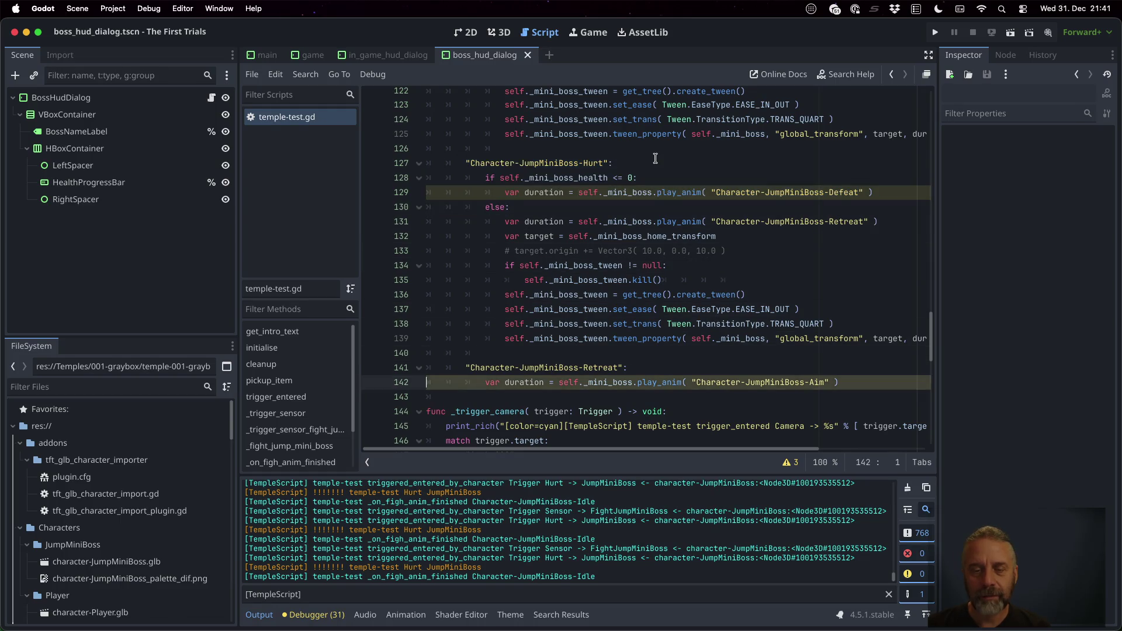
pyautogui.press('Up')
pyautogui.press('Up')
pyautogui.press('super+v')
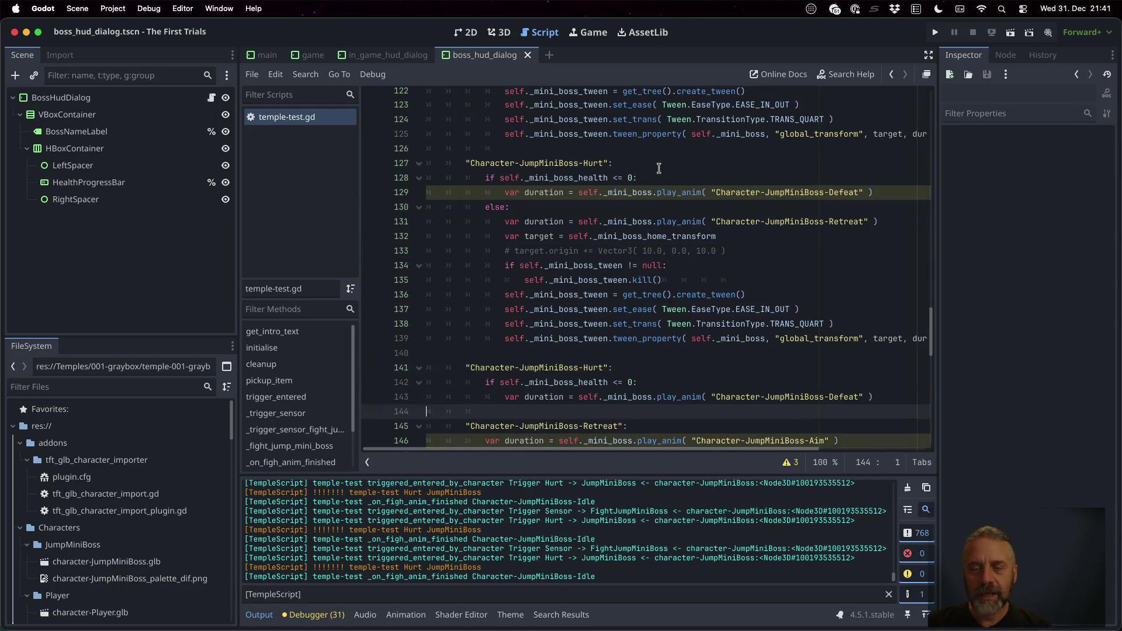
pyautogui.doubleClick(839, 192)
pyautogui.press('super+c')
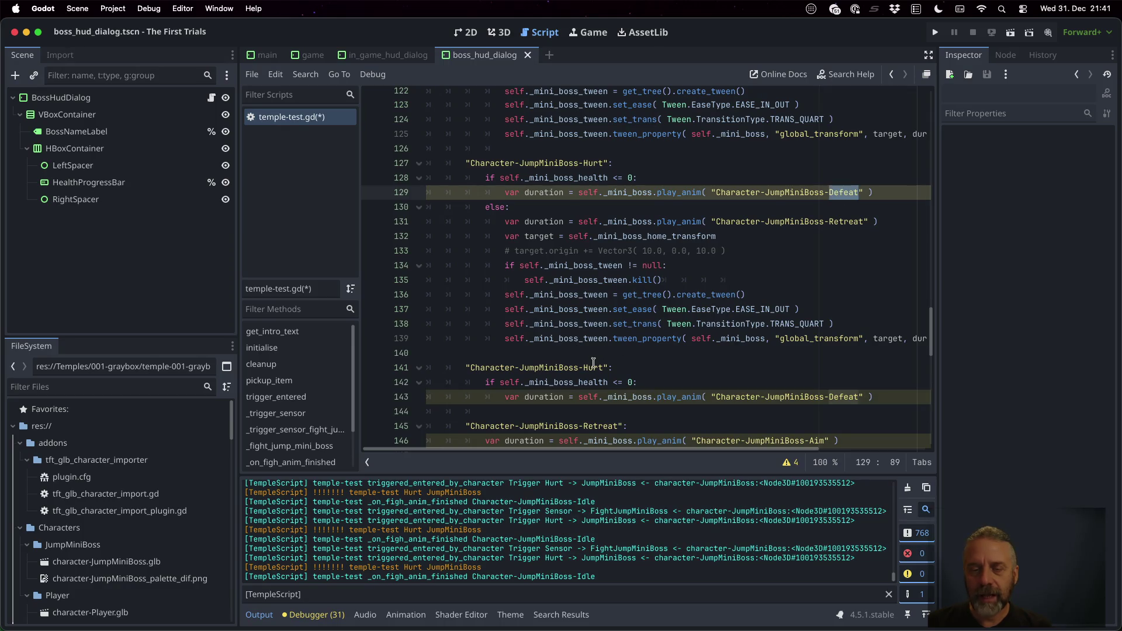
pyautogui.doubleClick(592, 367)
pyautogui.press('super+v')
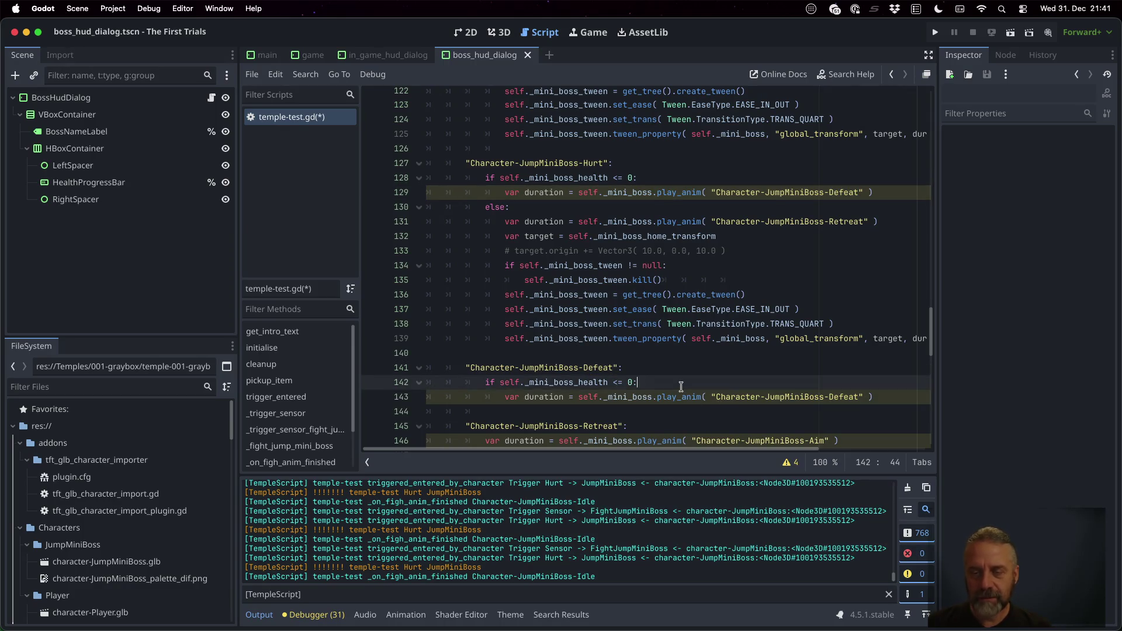
pyautogui.tripleClick(680, 387)
pyautogui.press('BackSpace')
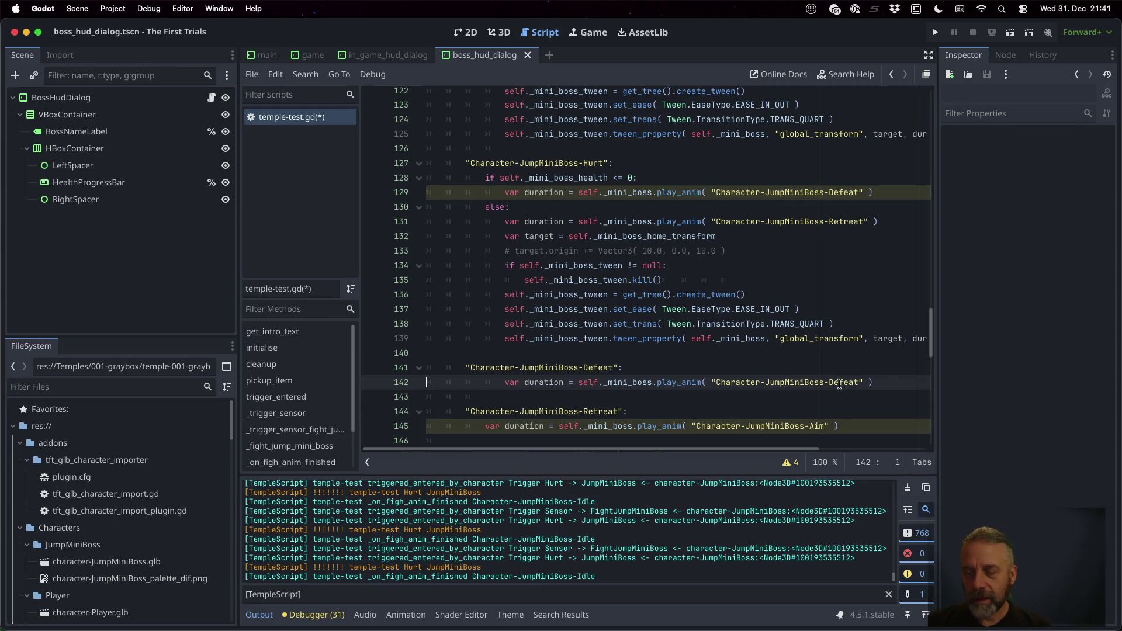
pyautogui.write('Idle-')
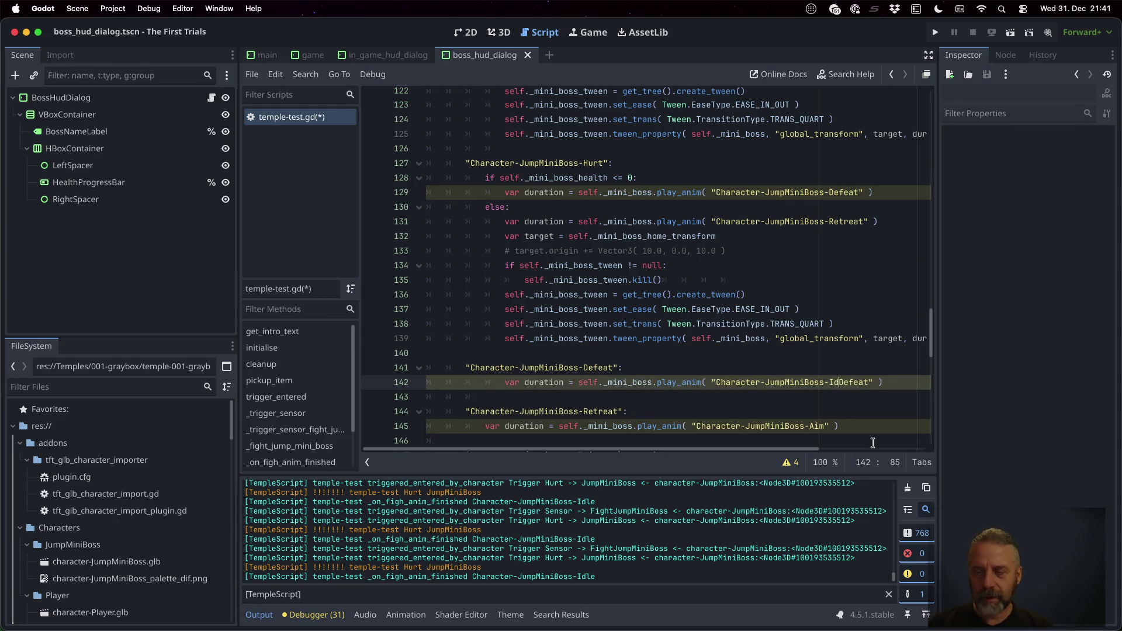
pyautogui.press('Right')
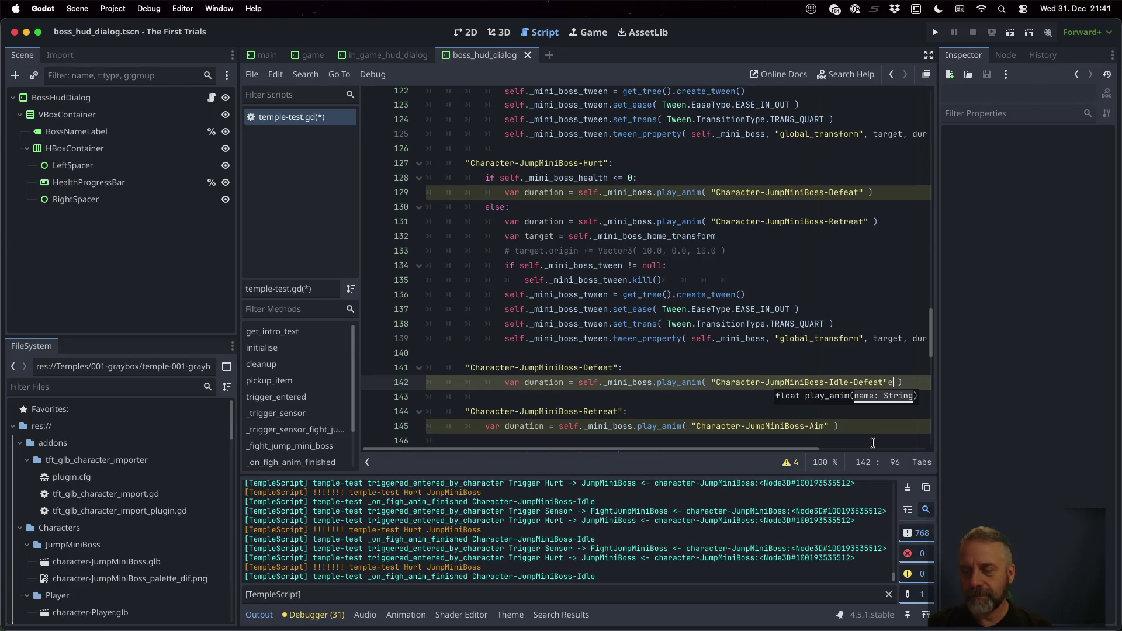
# Fix the Defeat case's indentation and duplicate it below as an Idle-Defeated case.
pyautogui.press('Up')
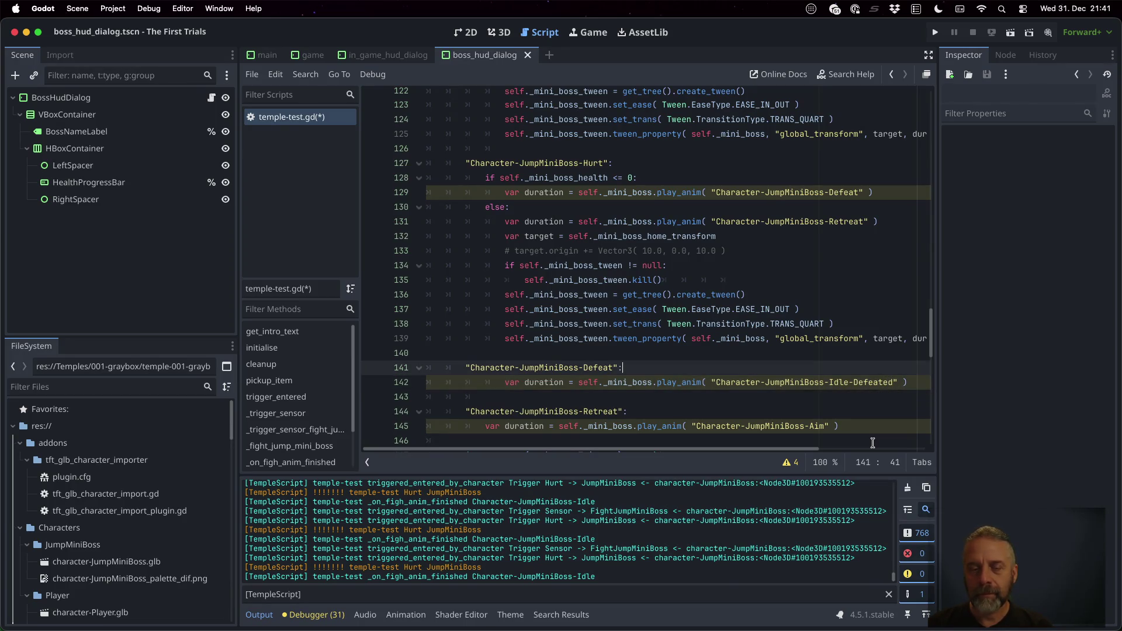
pyautogui.hotkey('shift', 'Down')
pyautogui.hotkey('shift', 'Down')
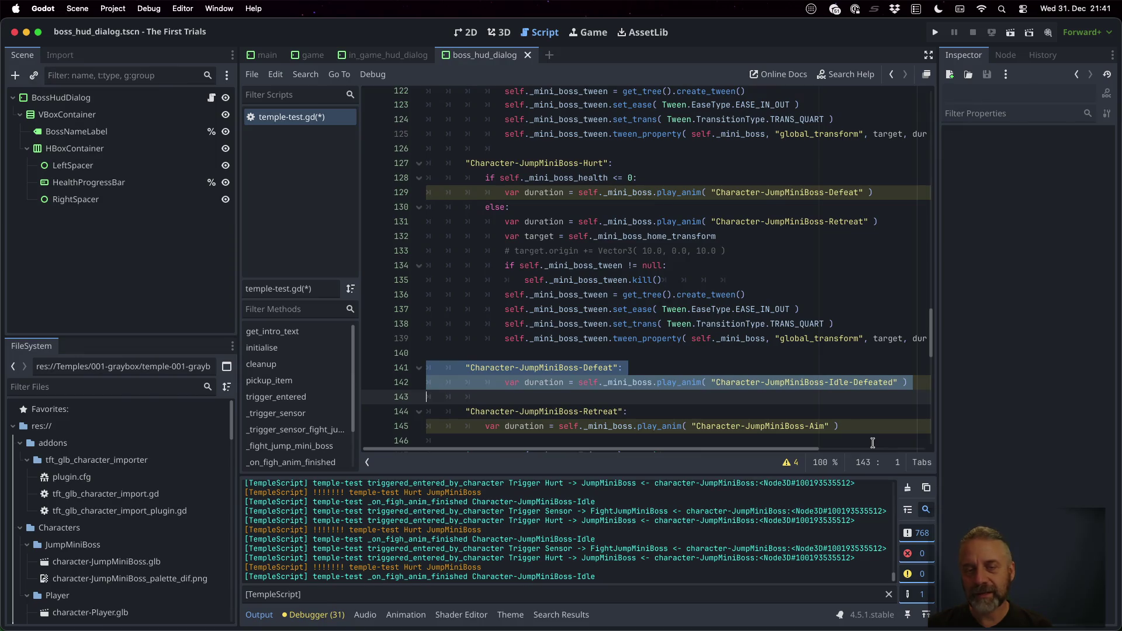
pyautogui.hotkey('shift', 'Tab')
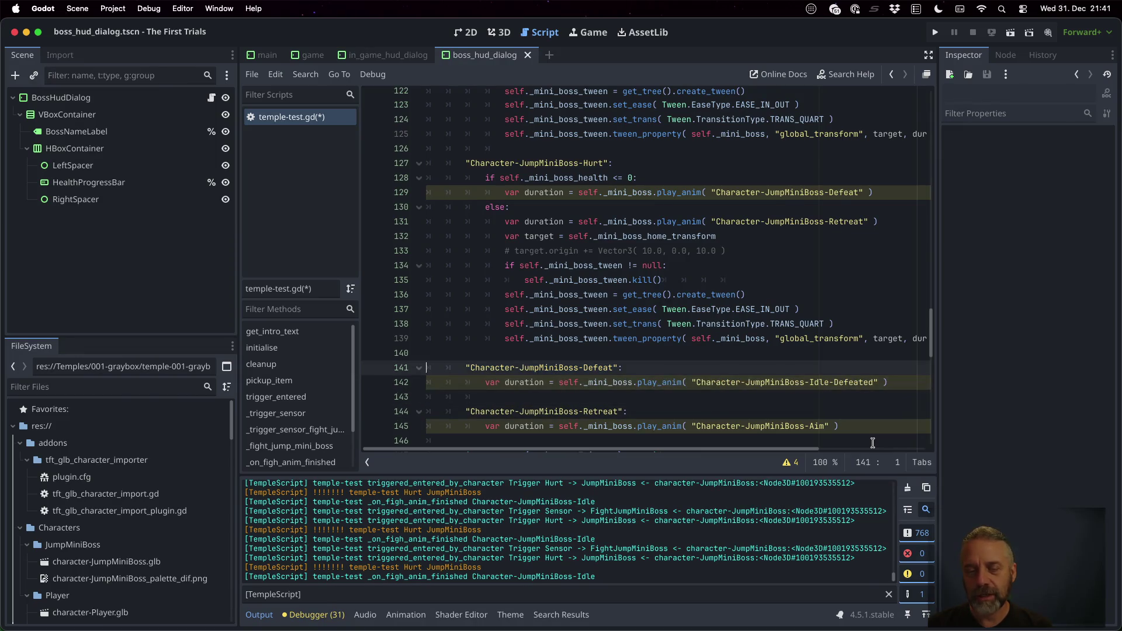
pyautogui.press('super+shift+d')
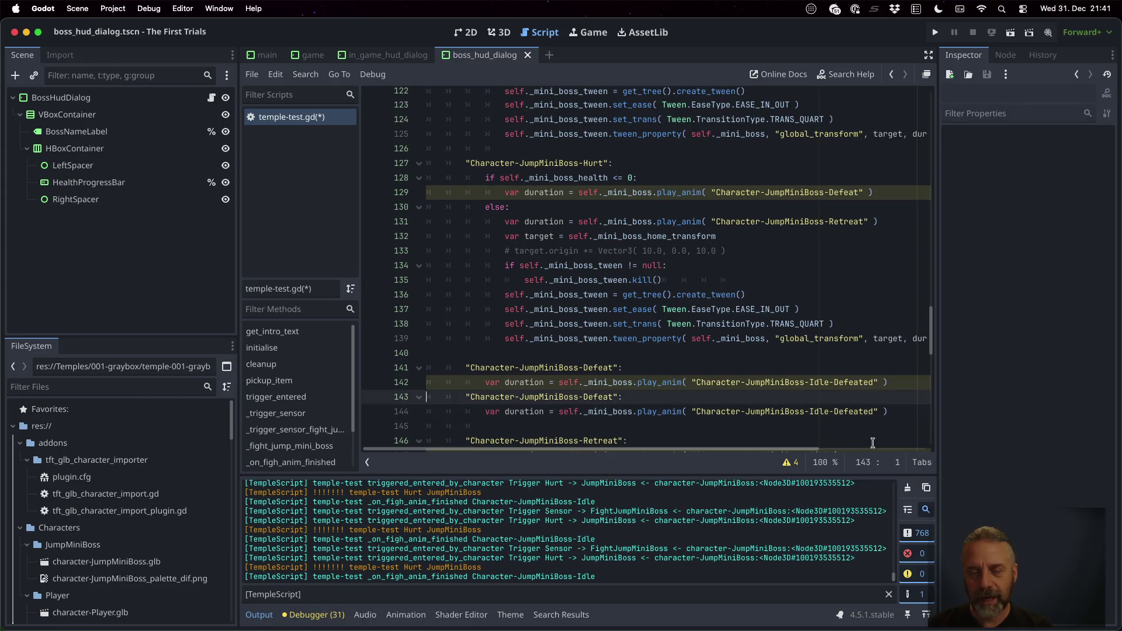
pyautogui.press('Left')
pyautogui.press('Left')
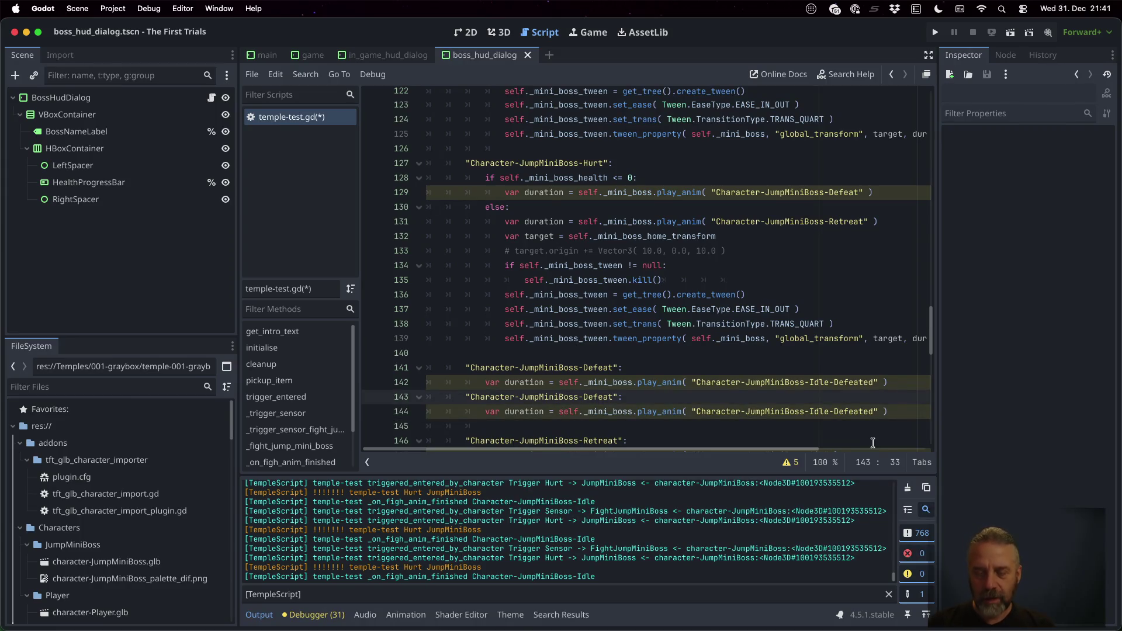
pyautogui.write('Idle-')
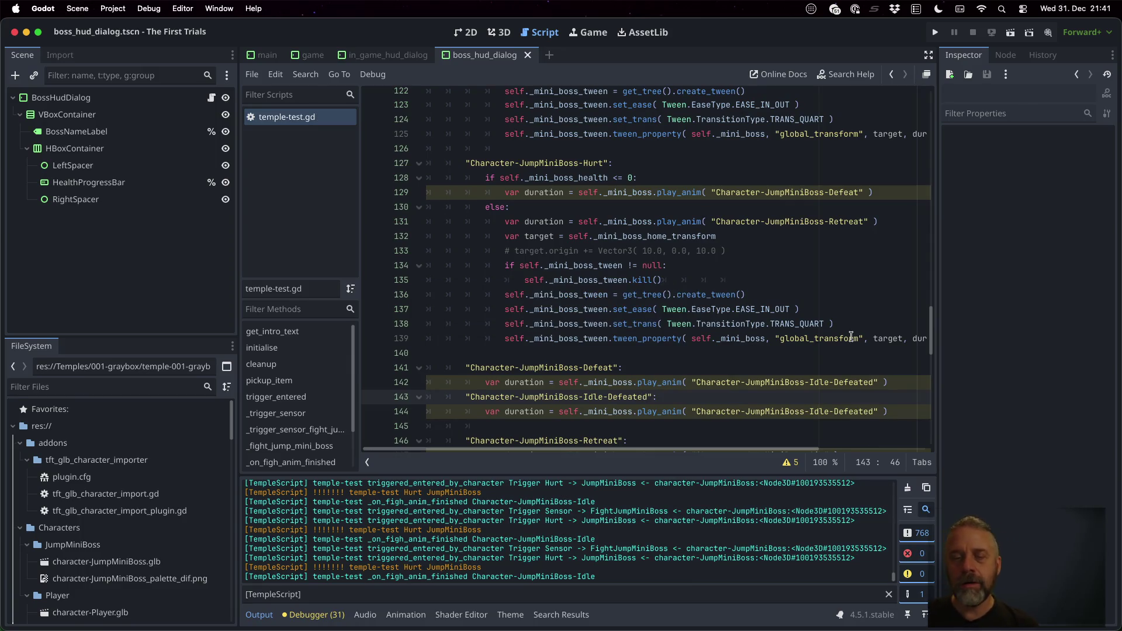
# Change _mini_boss_health from 100 to 25 at the top of temple-test.gd and run the game.
pyautogui.click(775, 329)
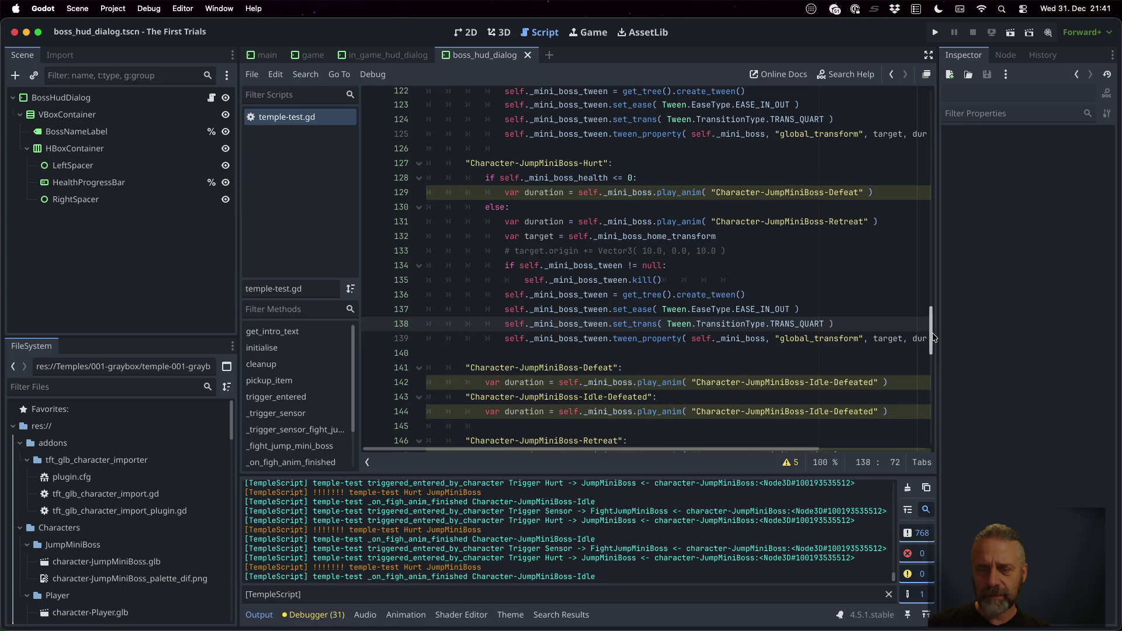
pyautogui.click(848, 383)
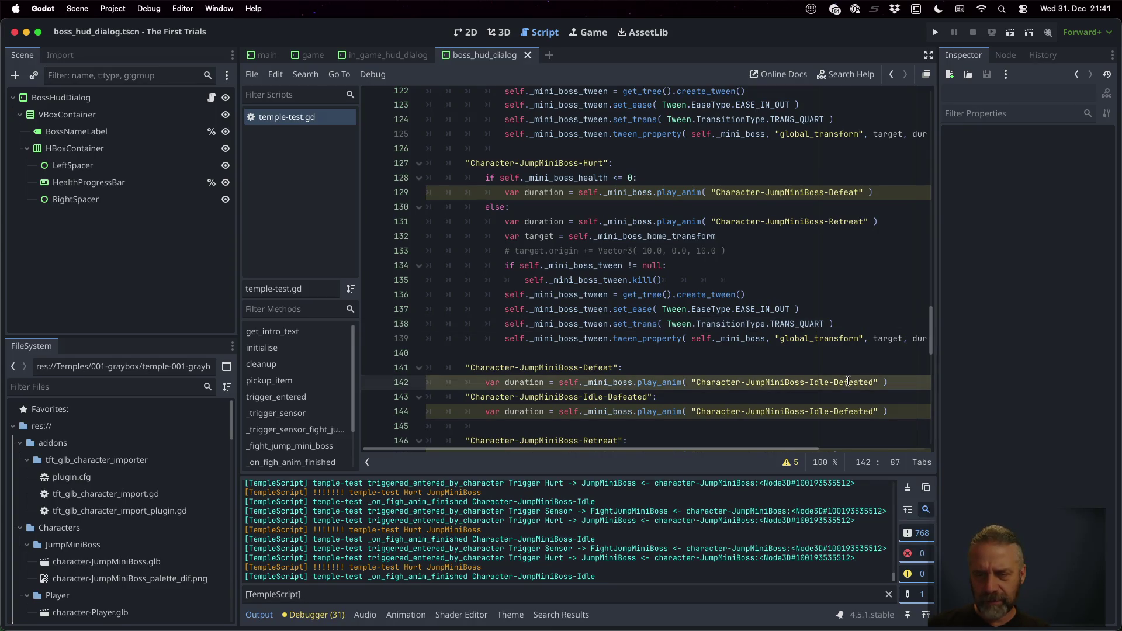
pyautogui.moveTo(933, 330); pyautogui.dragTo(915, 77)
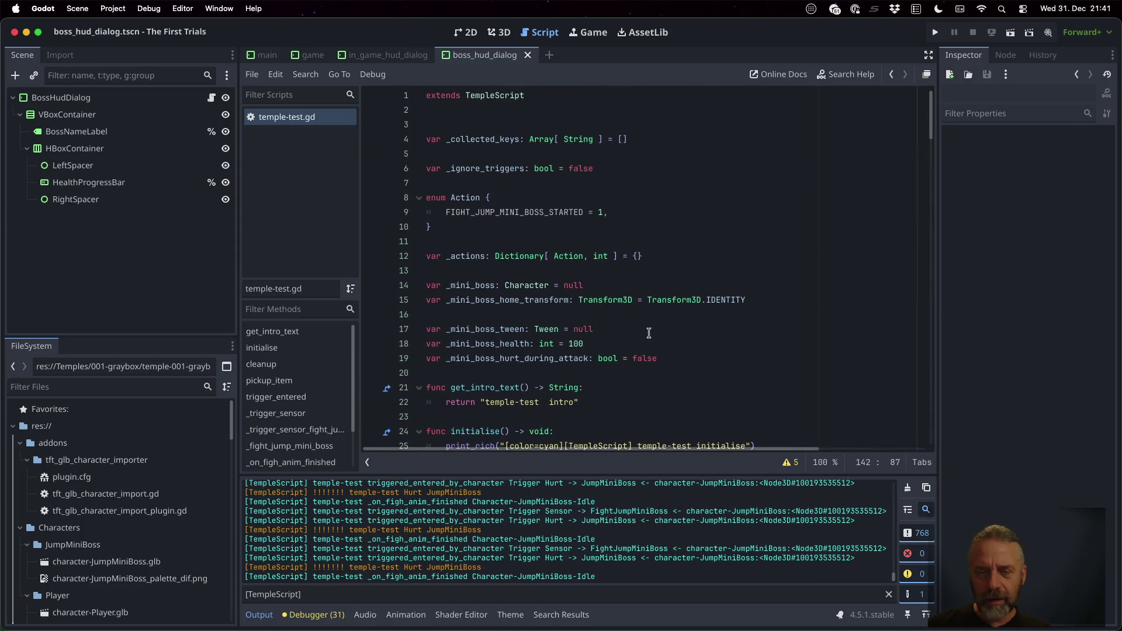
pyautogui.click(648, 345)
pyautogui.doubleClick(648, 345)
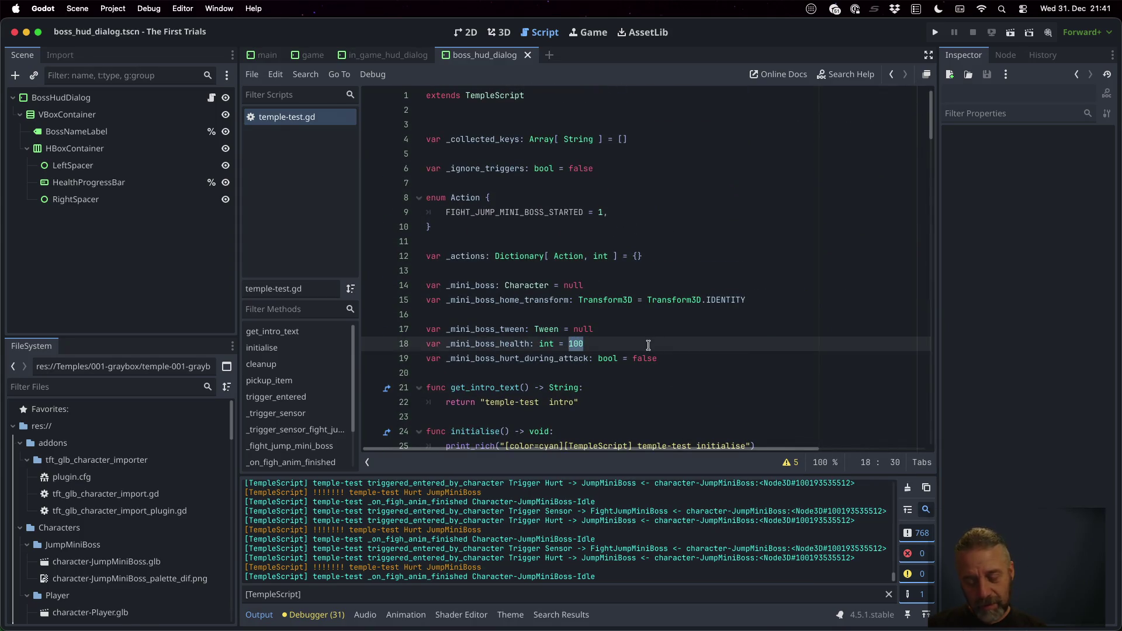
pyautogui.write('25')
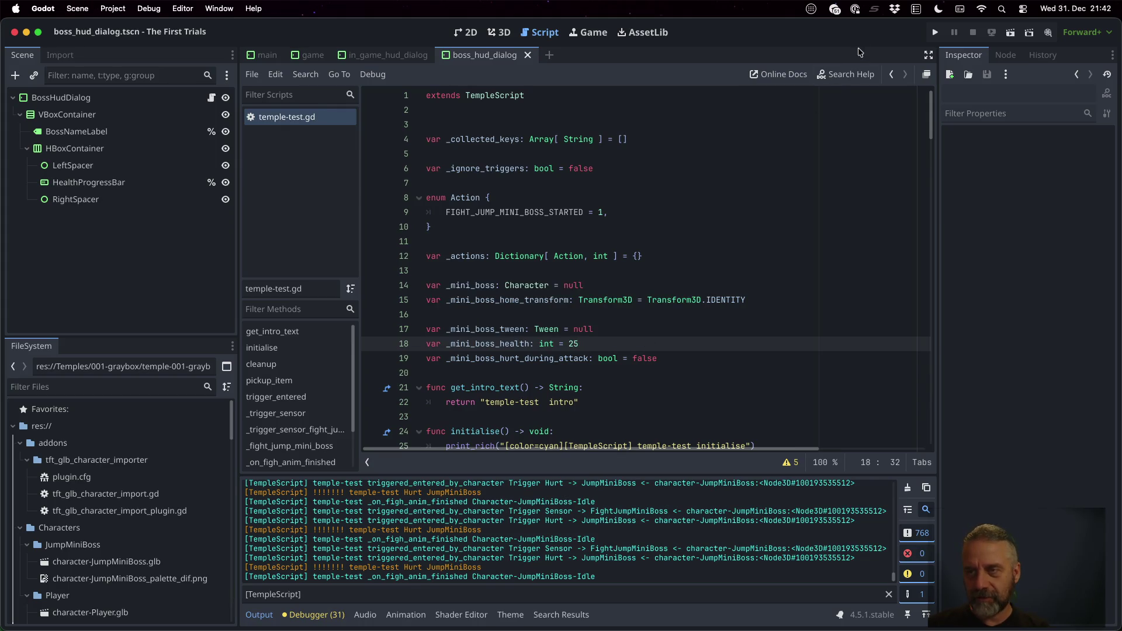
pyautogui.click(935, 32)
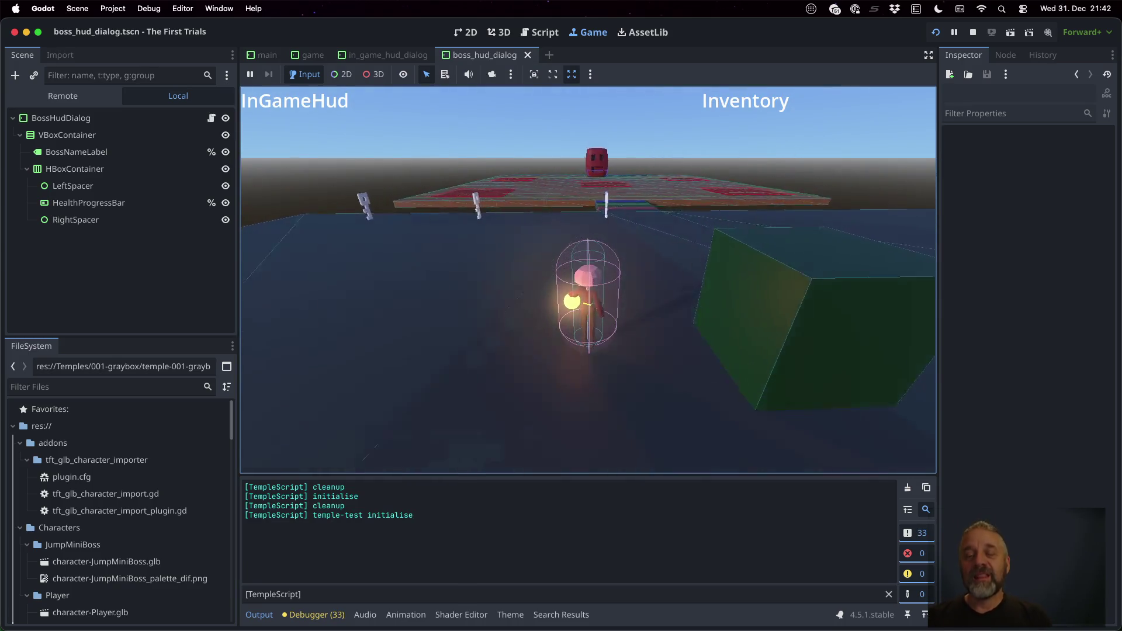
# Walk the player onto the boss platform to test the defeat, then stop the game and switch to iTerm2.
pyautogui.press('w')
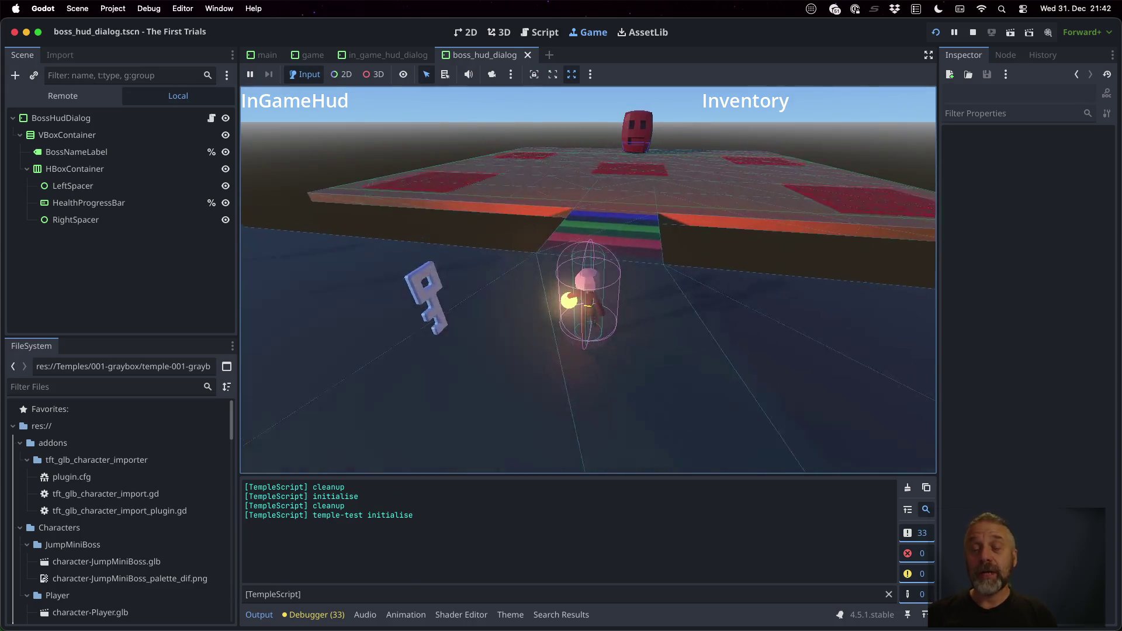
pyautogui.press('w')
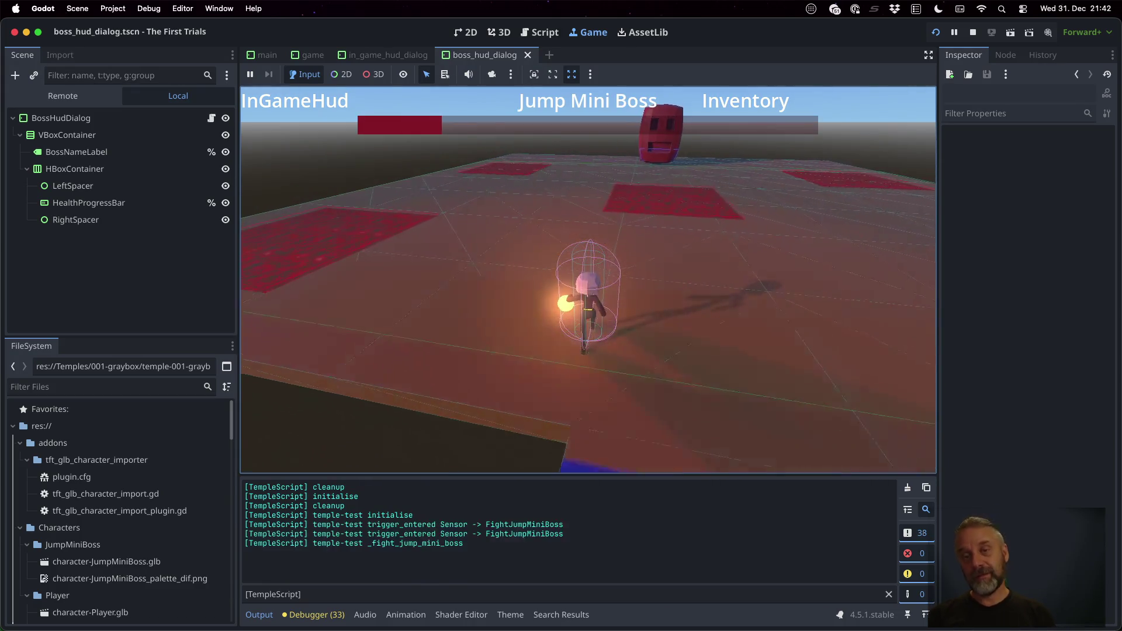
pyautogui.press('w')
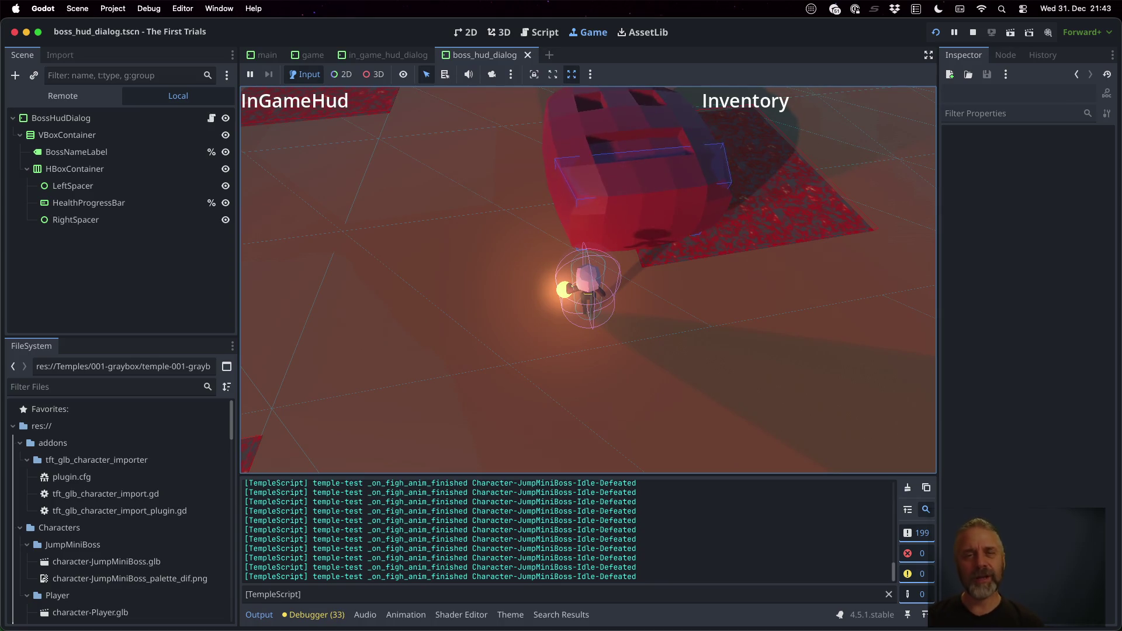
pyautogui.press('F8')
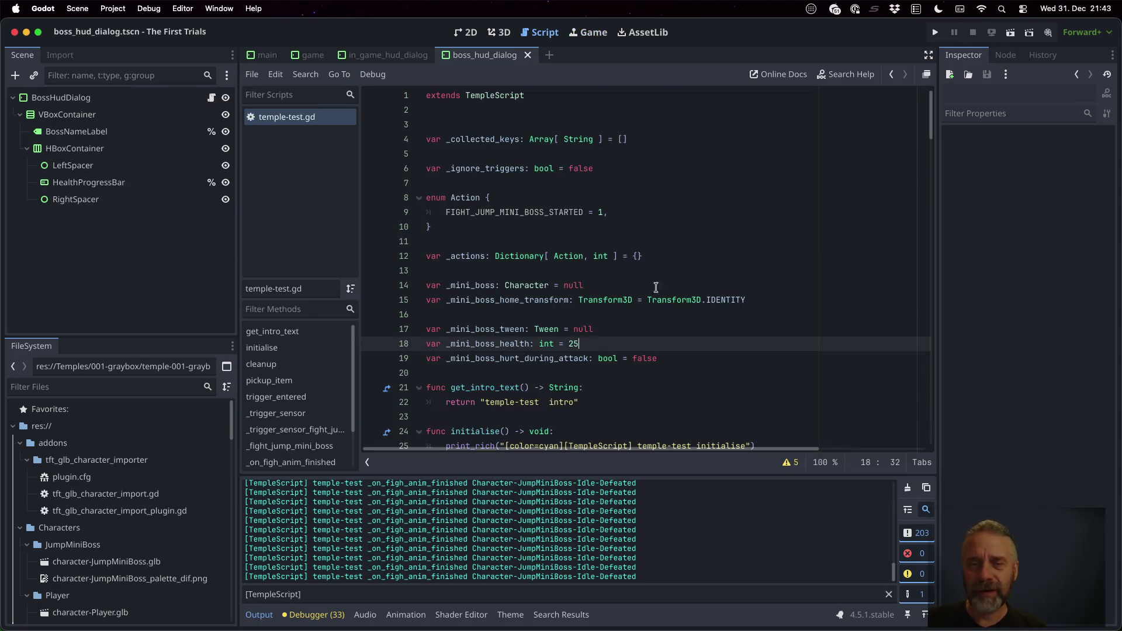
pyautogui.press('super+Tab')
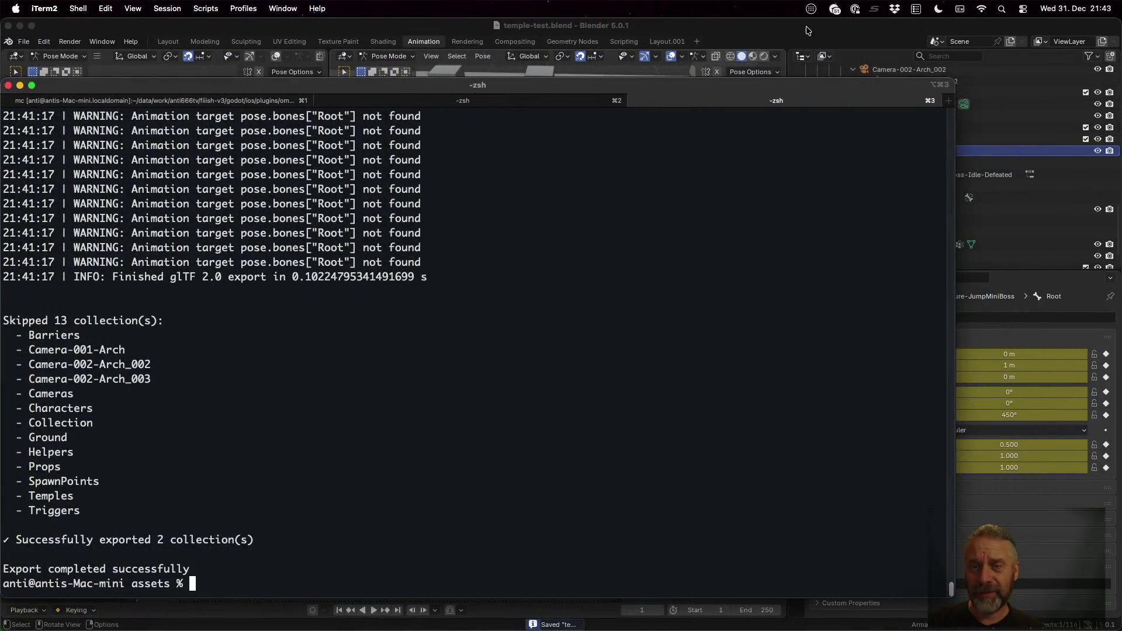
# Bring Blender forward in the Modeling workspace and zoom in on the red mini-boss.
pyautogui.click(776, 27)
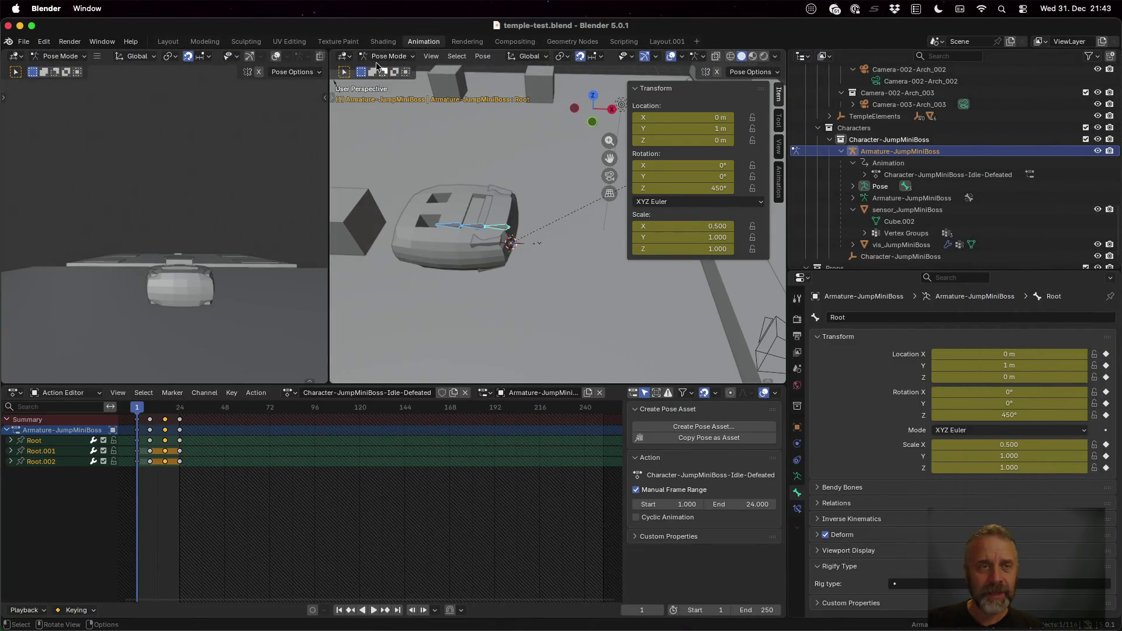
pyautogui.click(204, 42)
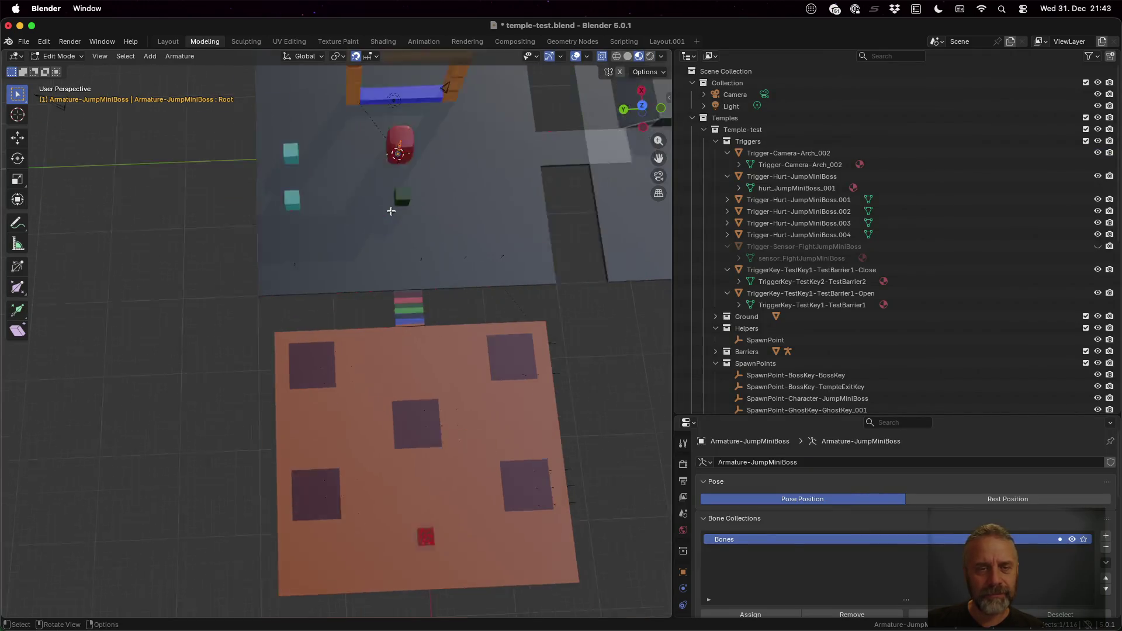
pyautogui.scroll(3, 391, 211)
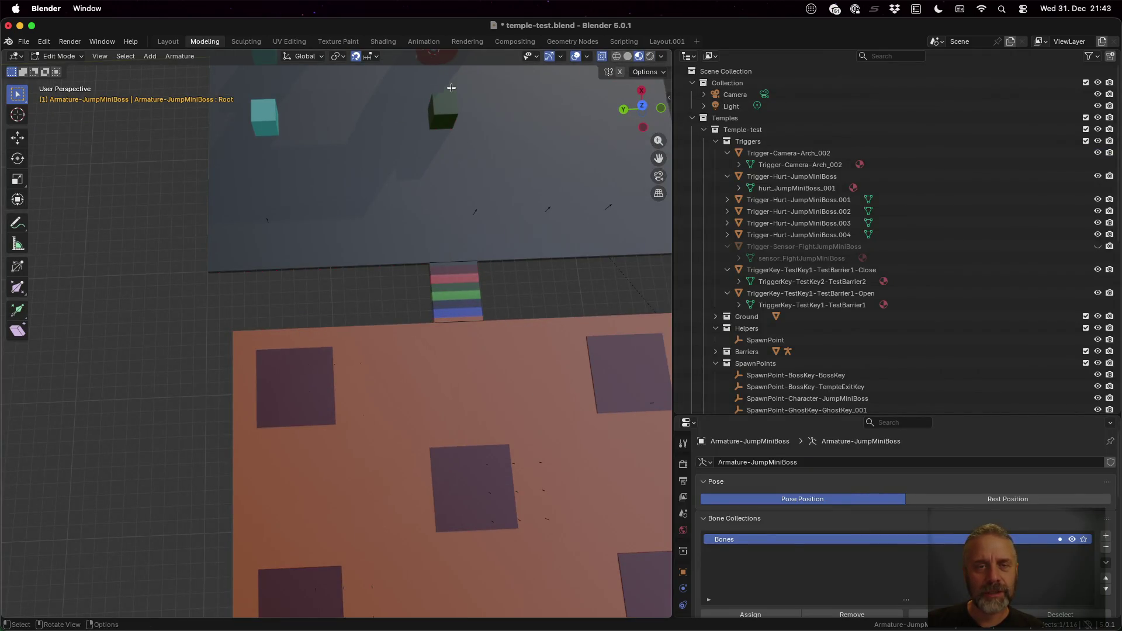
pyautogui.scroll(3, 451, 88)
pyautogui.scroll(-5, 455, 143)
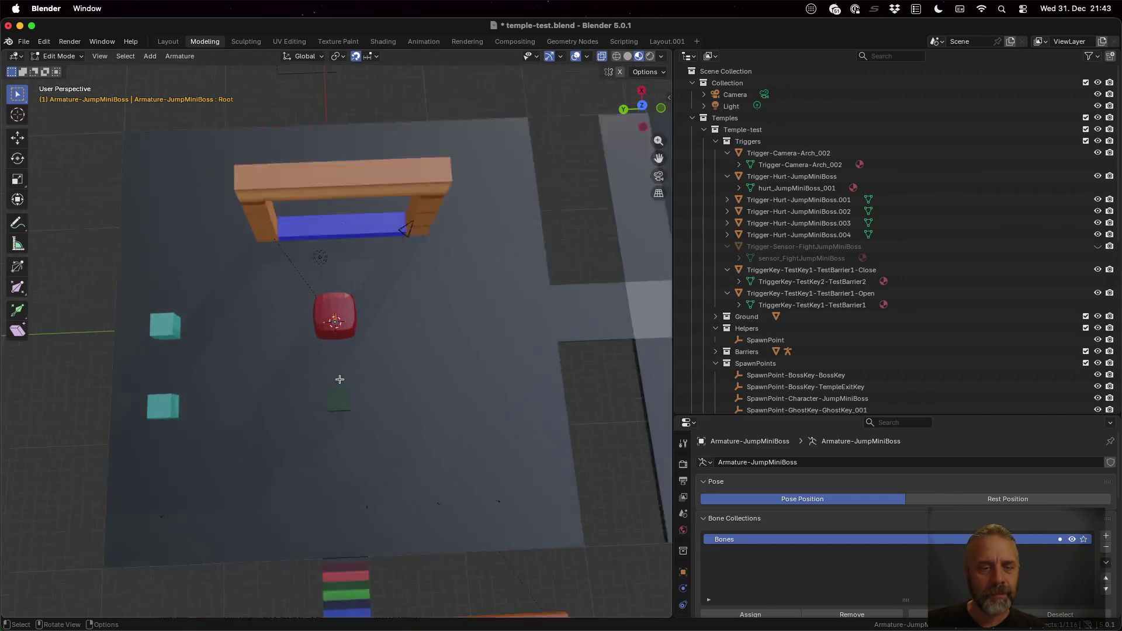
pyautogui.scroll(8, 339, 380)
pyautogui.moveTo(341, 355)
pyautogui.mouseDown()
pyautogui.moveTo(350, 263)
pyautogui.moveTo(594, 270)
pyautogui.moveTo(467, 409)
pyautogui.moveTo(483, 313)
pyautogui.mouseUp()
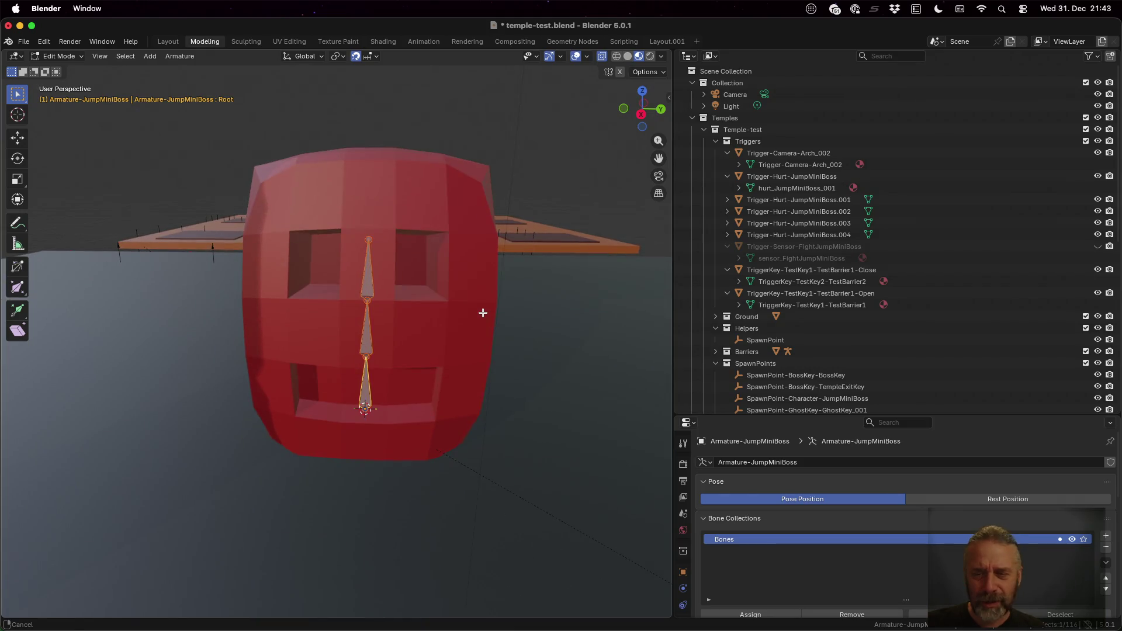
pyautogui.scroll(-3, 915, 294)
pyautogui.scroll(-10, 911, 290)
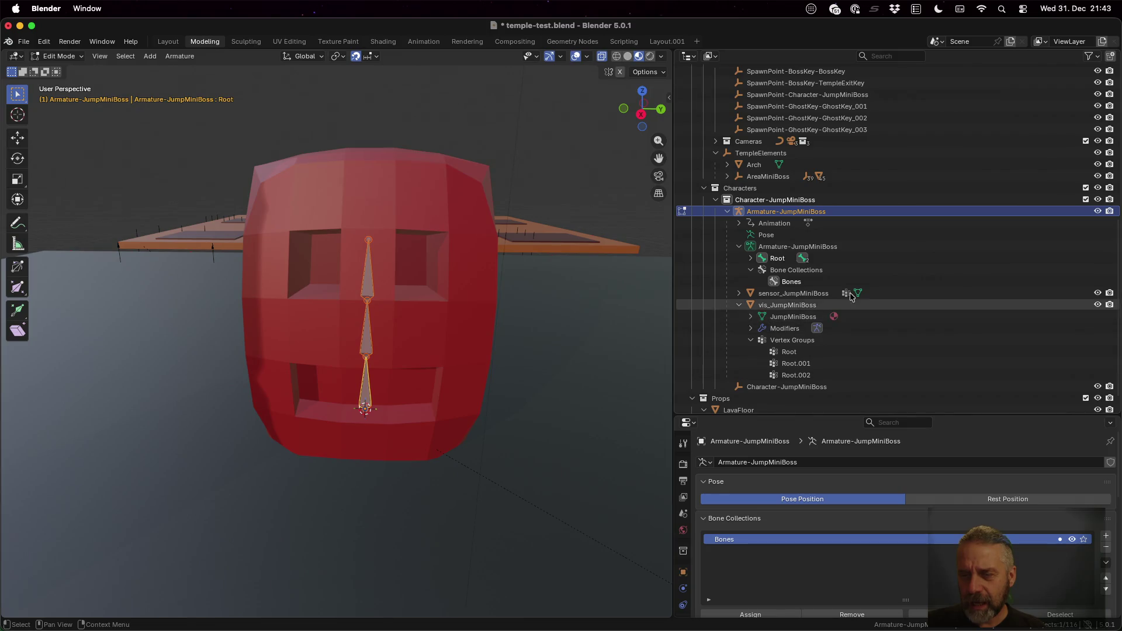
# Select the sensor_JumpMiniBoss Cube.002 mesh and view it in solid shading with X-ray.
pyautogui.click(740, 294)
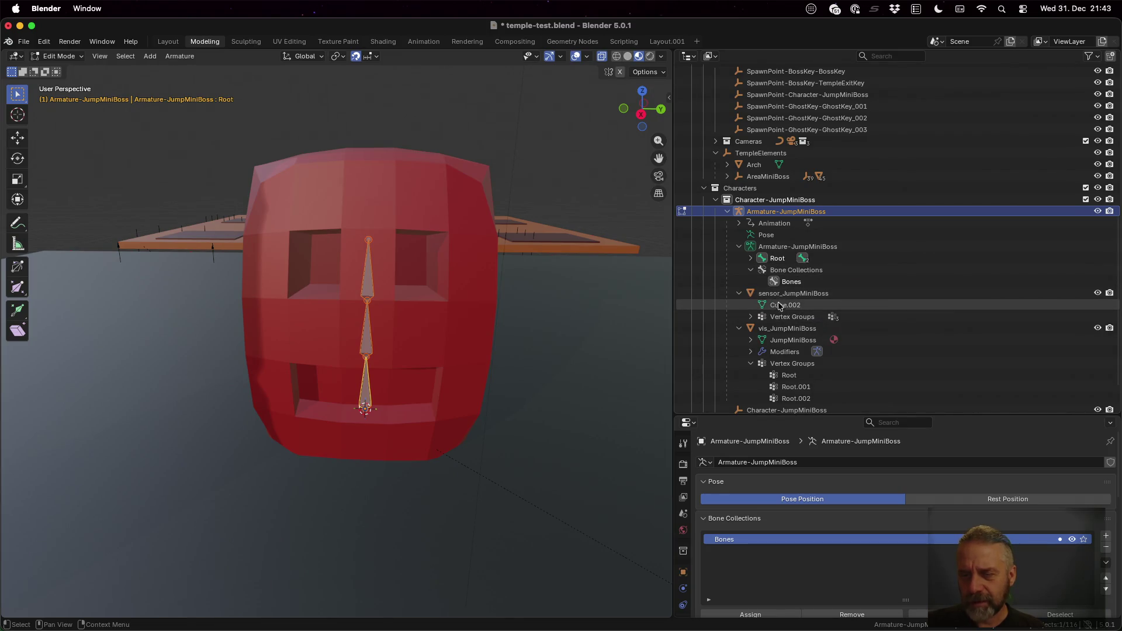
pyautogui.click(786, 305)
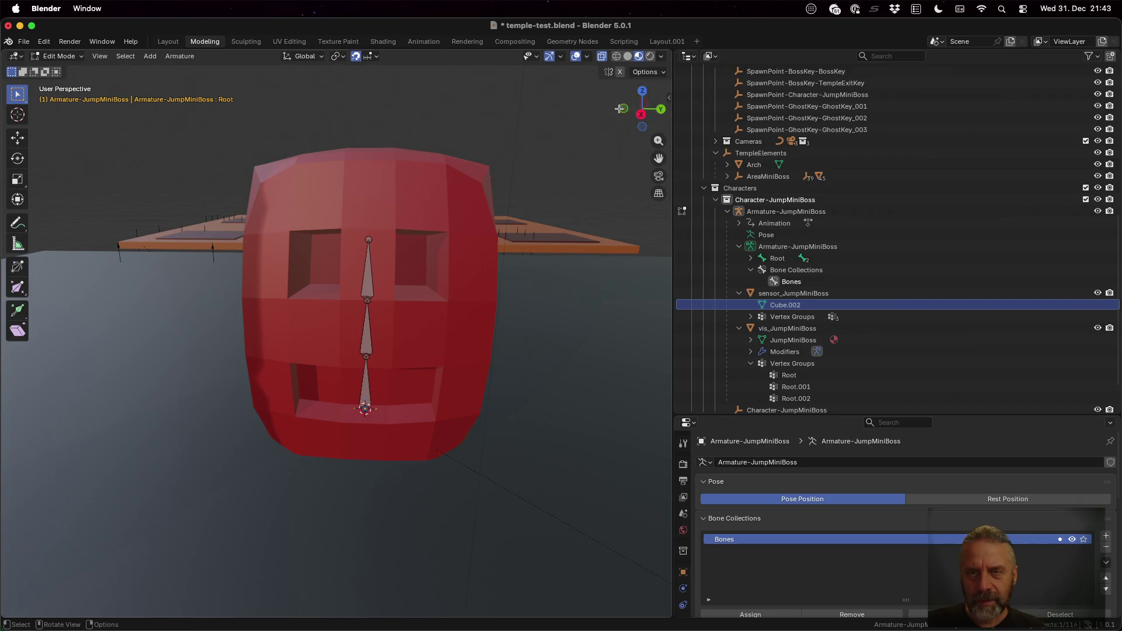
pyautogui.click(602, 57)
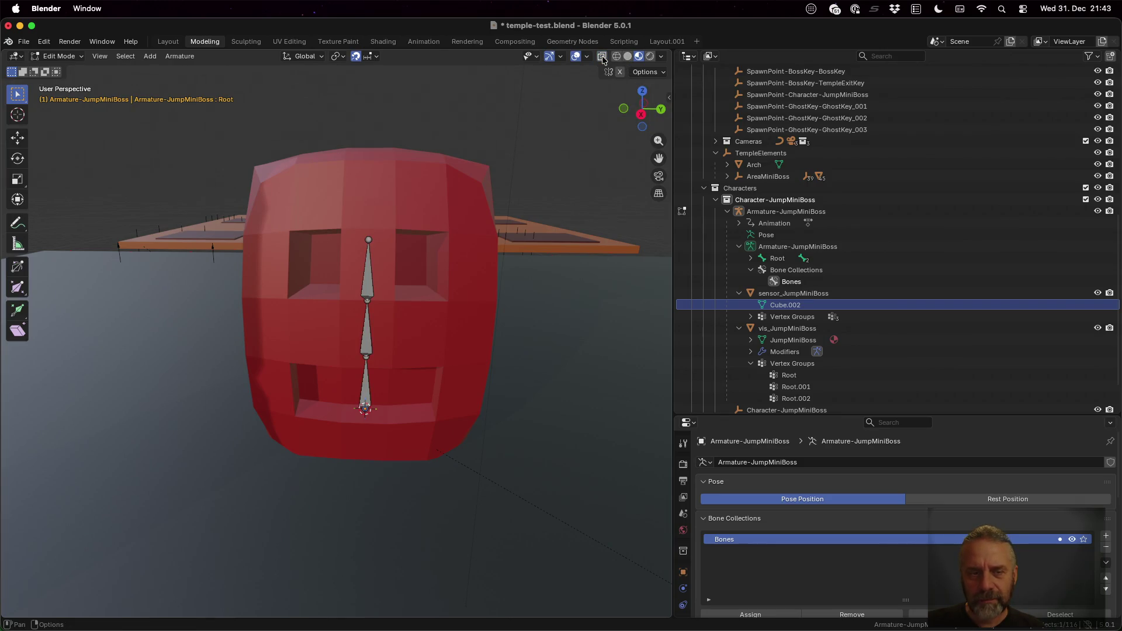
pyautogui.click(602, 57)
pyautogui.click(629, 58)
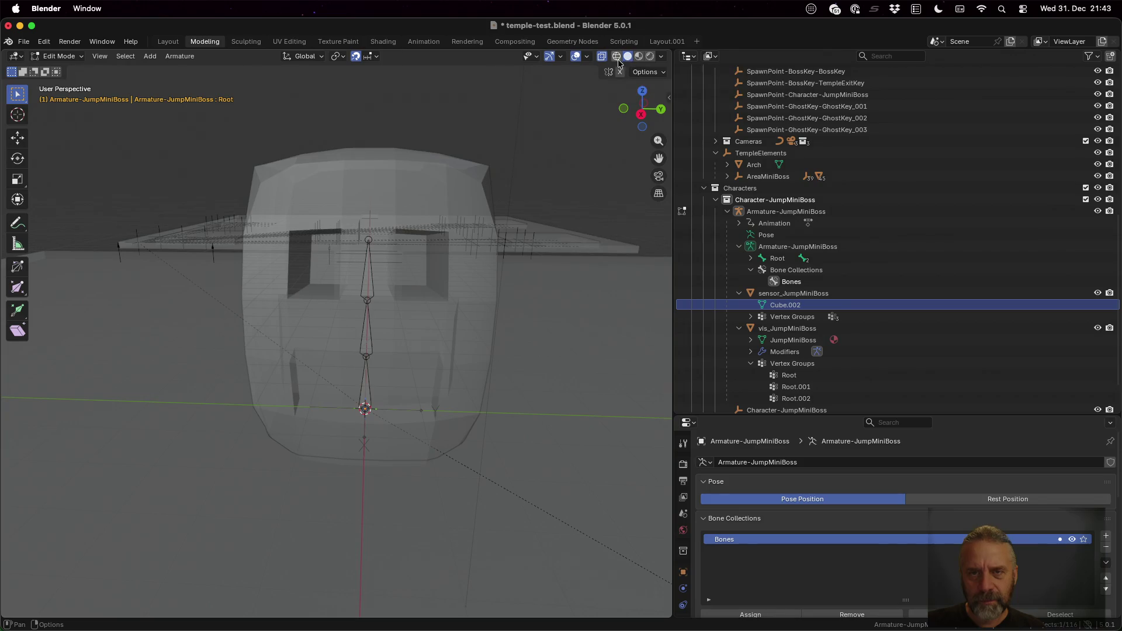
pyautogui.click(602, 57)
pyautogui.click(602, 57)
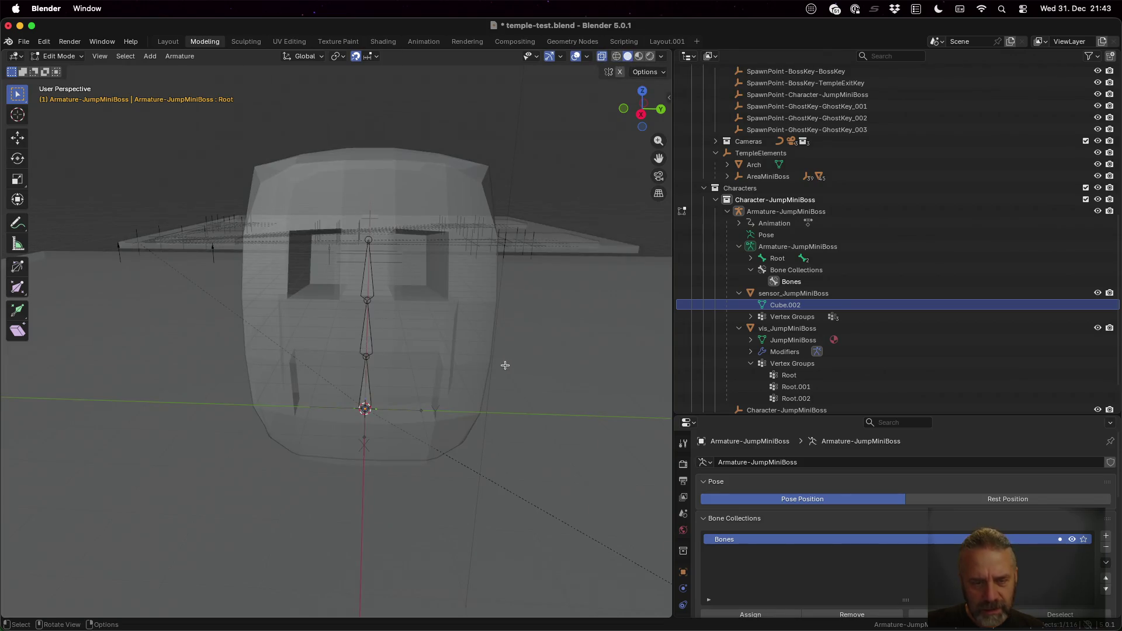
pyautogui.moveTo(503, 366)
pyautogui.mouseDown()
pyautogui.moveTo(481, 333)
pyautogui.moveTo(497, 355)
pyautogui.mouseUp()
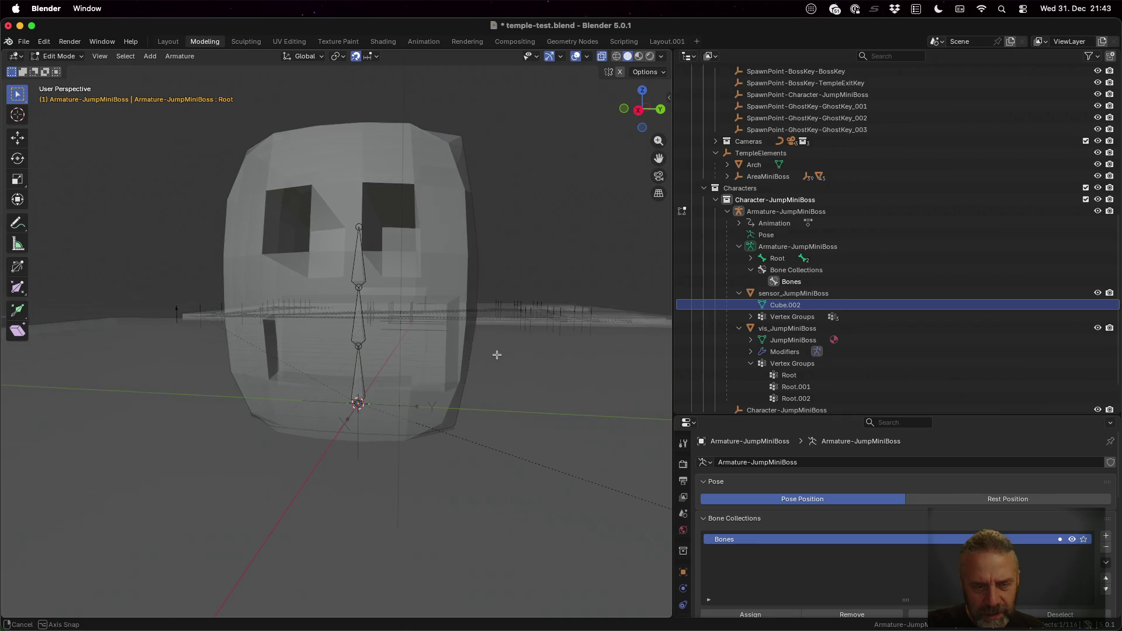
# Put the armature in Object Mode, then return to the Animation workspace.
pyautogui.press('Tab')
pyautogui.press('Tab')
pyautogui.press('Tab')
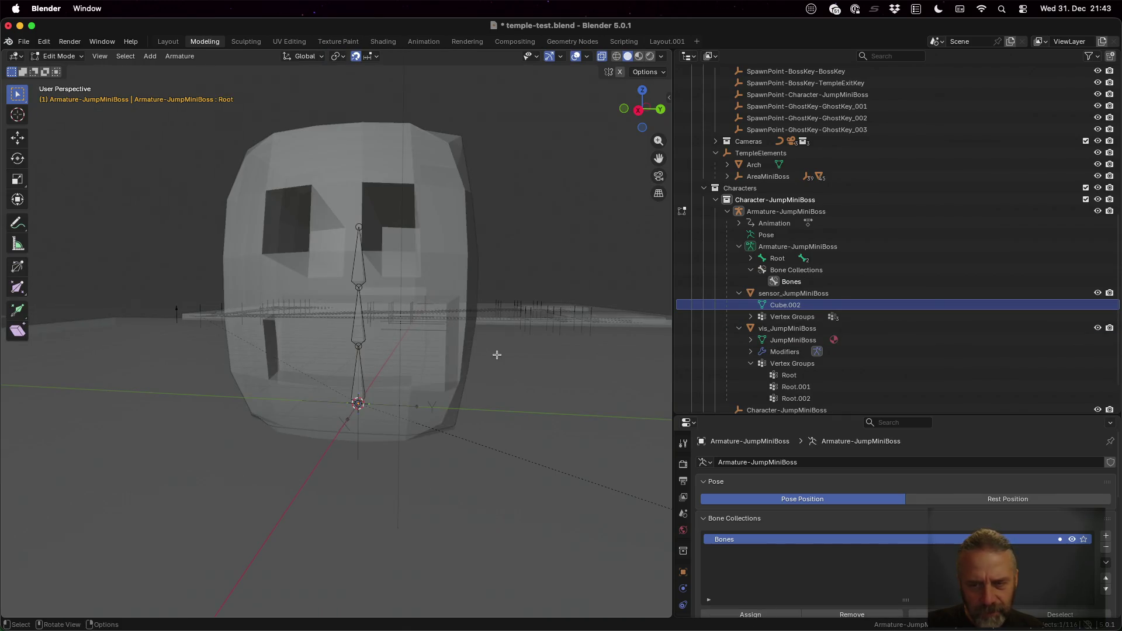
pyautogui.press('Tab')
pyautogui.press('Tab')
pyautogui.press('Tab')
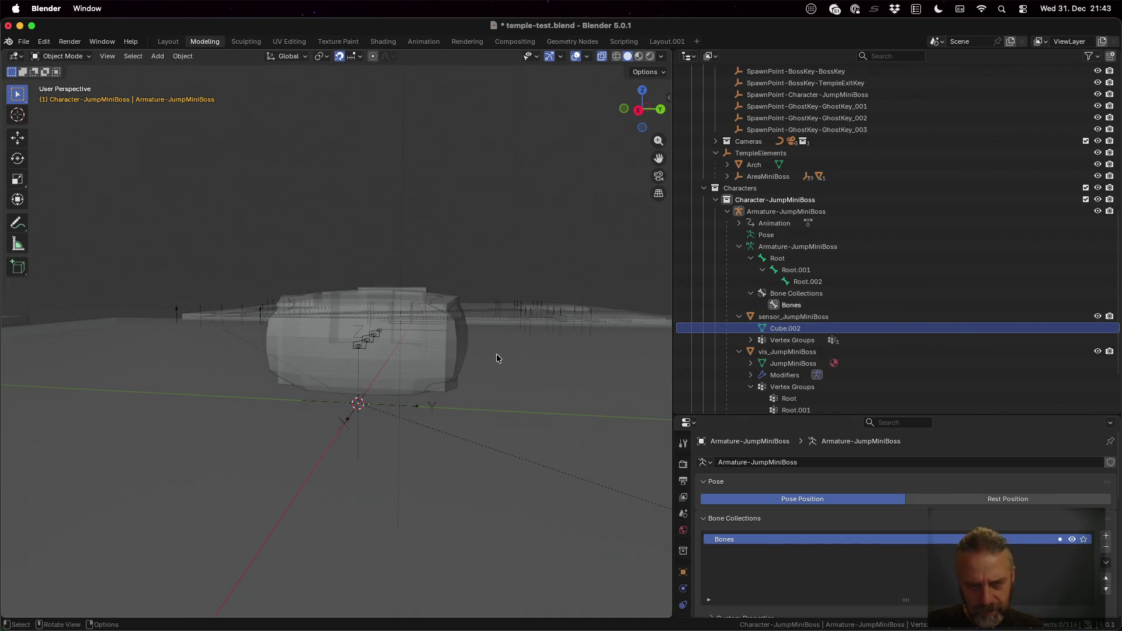
pyautogui.click(75, 56)
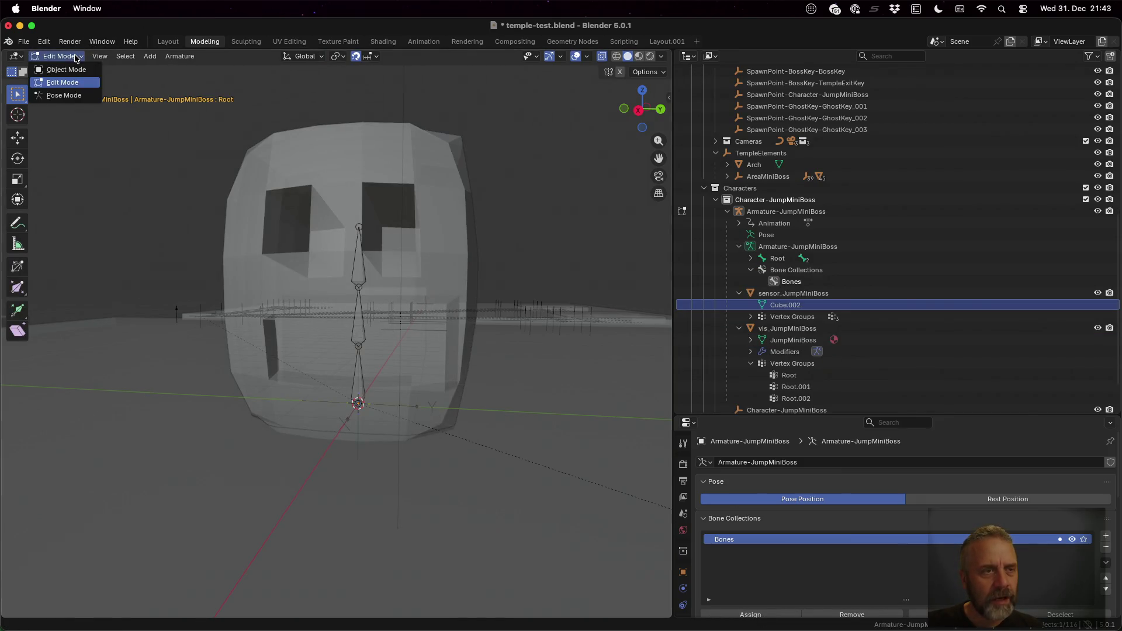
pyautogui.click(73, 70)
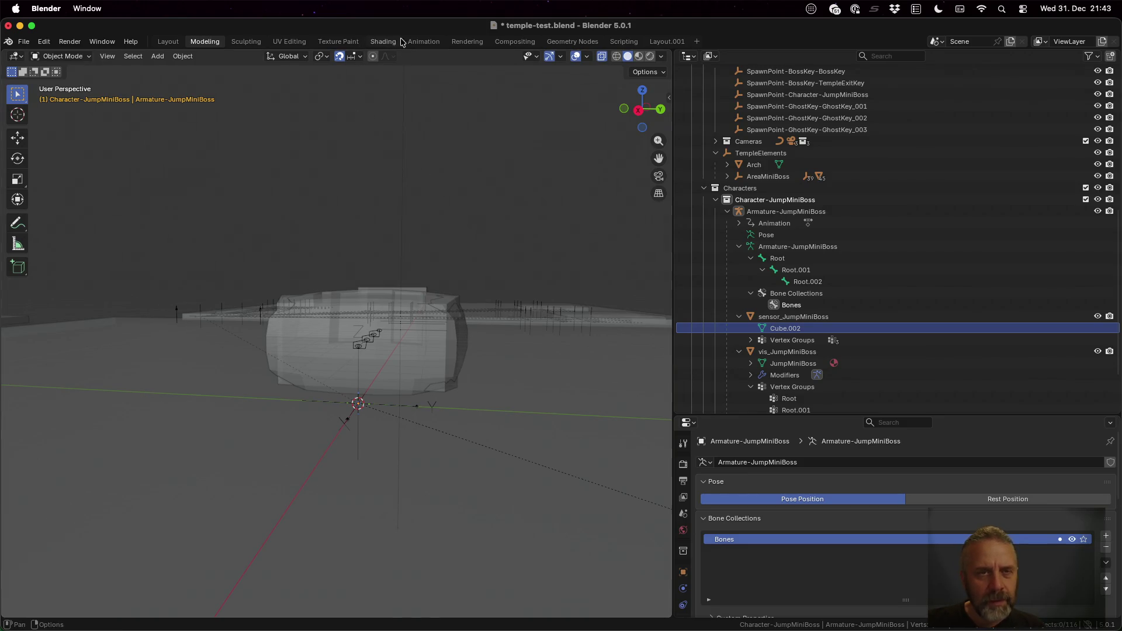
pyautogui.click(424, 41)
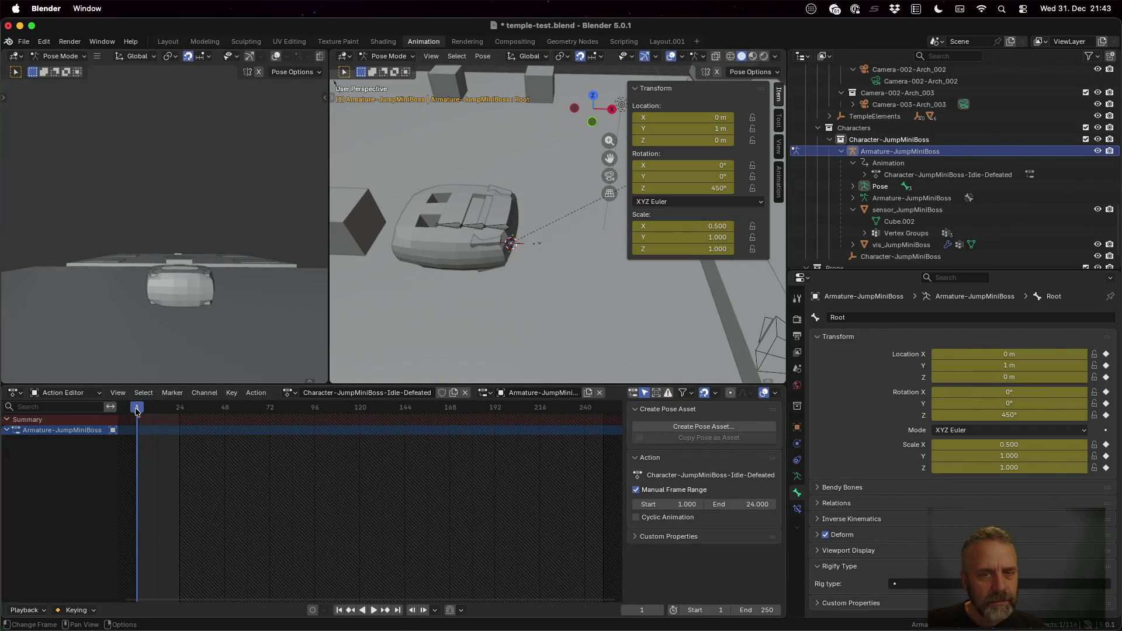
# Assign Character-JumpMiniBoss-Idle and play it back from frame 0.
pyautogui.moveTo(136, 410)
pyautogui.mouseDown()
pyautogui.moveTo(165, 411)
pyautogui.moveTo(134, 411)
pyautogui.mouseUp()
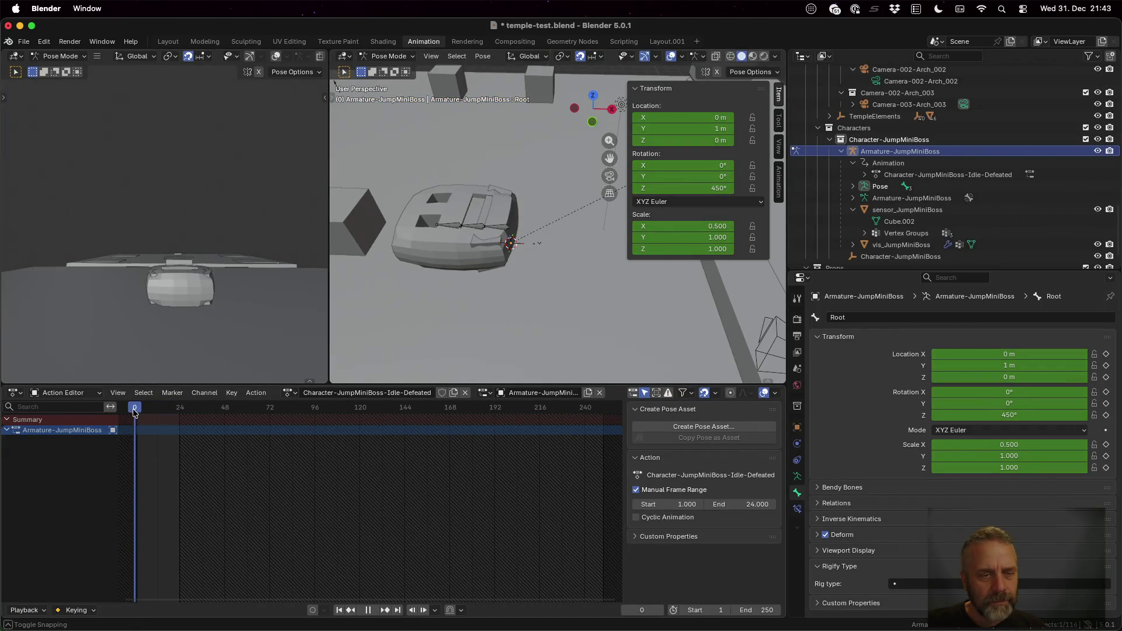
pyautogui.click(295, 394)
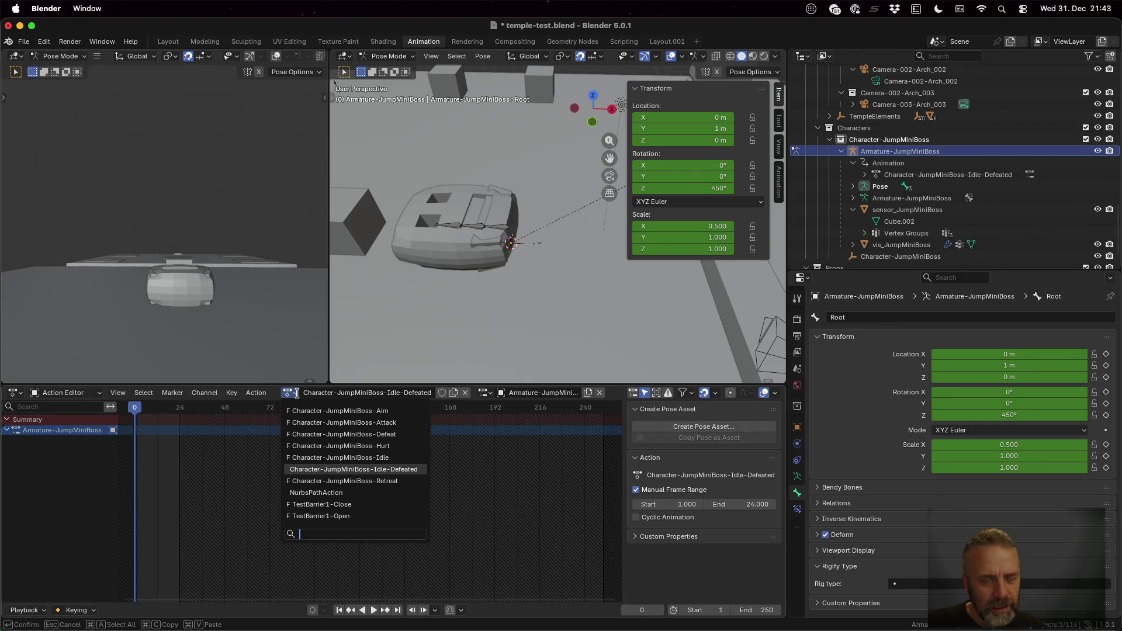
pyautogui.click(342, 458)
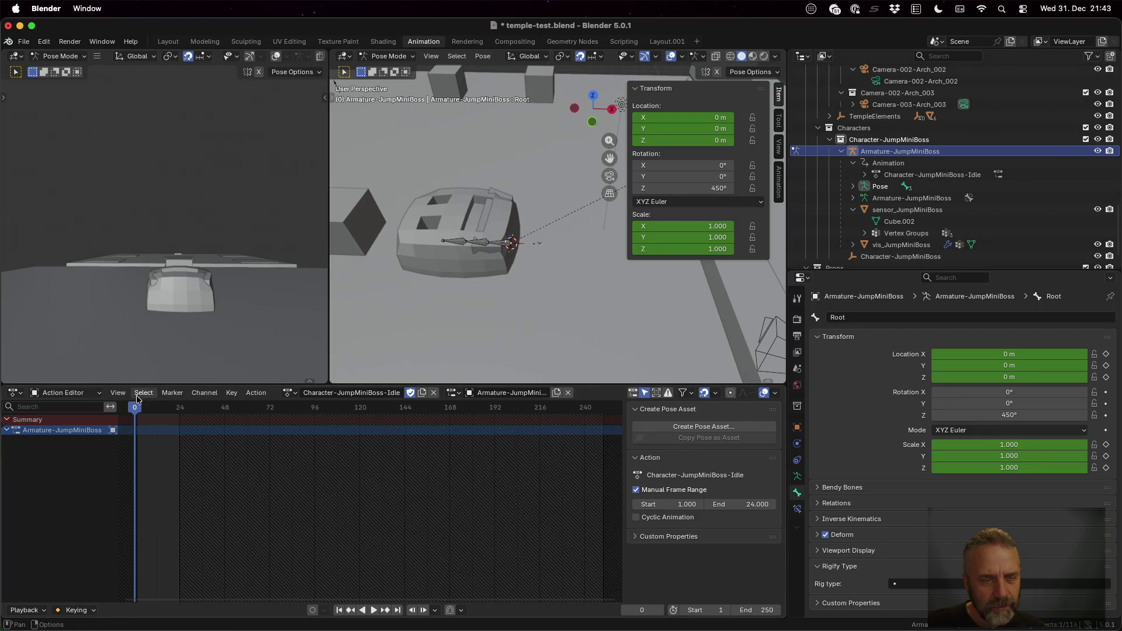
pyautogui.press('space')
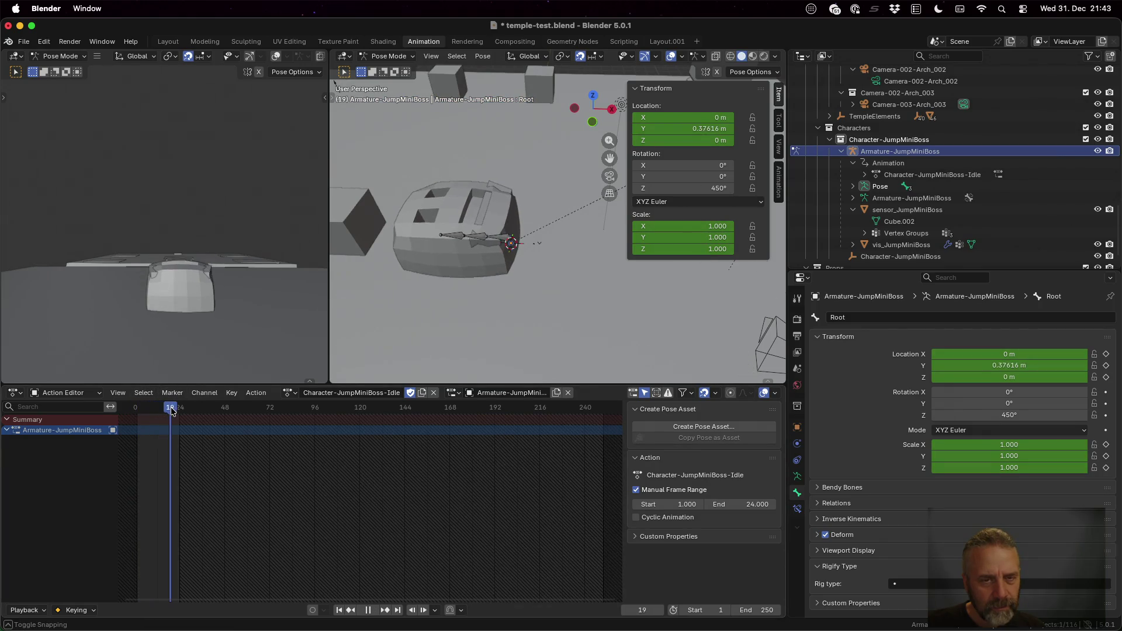
pyautogui.click(128, 415)
pyautogui.moveTo(135, 415)
pyautogui.mouseDown()
pyautogui.moveTo(195, 420)
pyautogui.moveTo(137, 425)
pyautogui.mouseUp()
pyautogui.press('space')
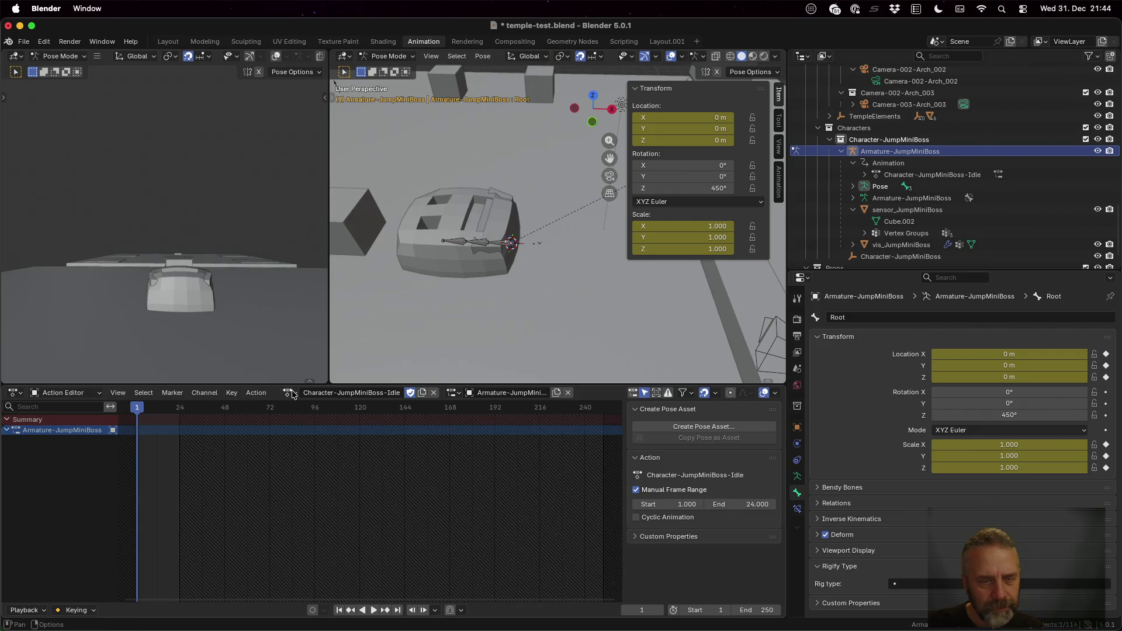
# Try Character-JumpMiniBoss-Attack, then switch back to the Idle action and return to Modeling.
pyautogui.click(293, 395)
pyautogui.click(332, 422)
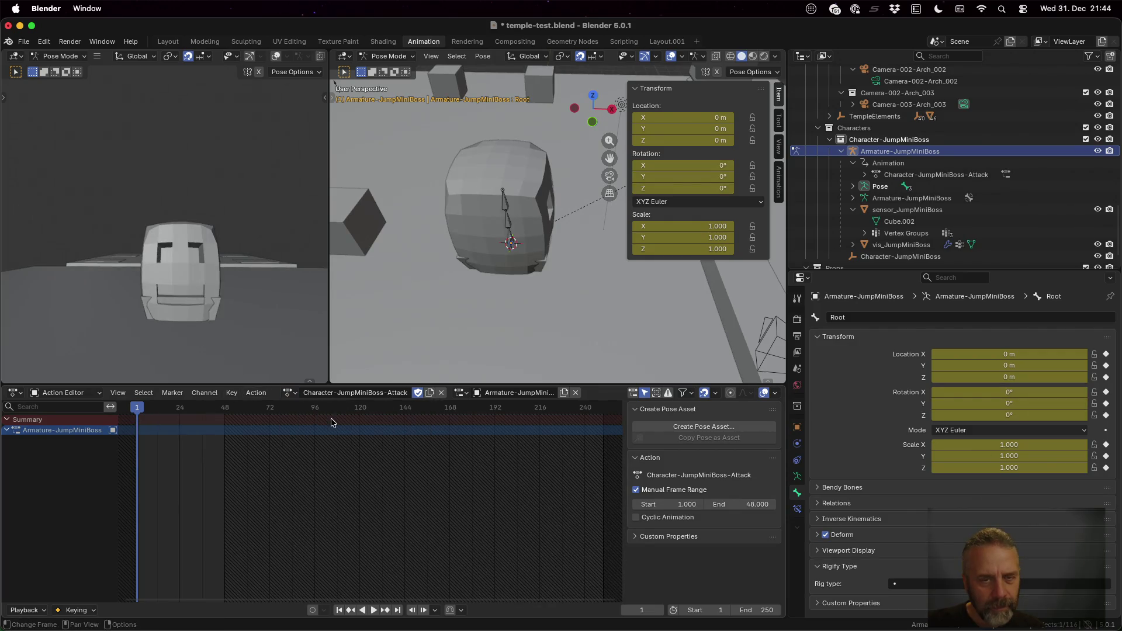
pyautogui.click(290, 392)
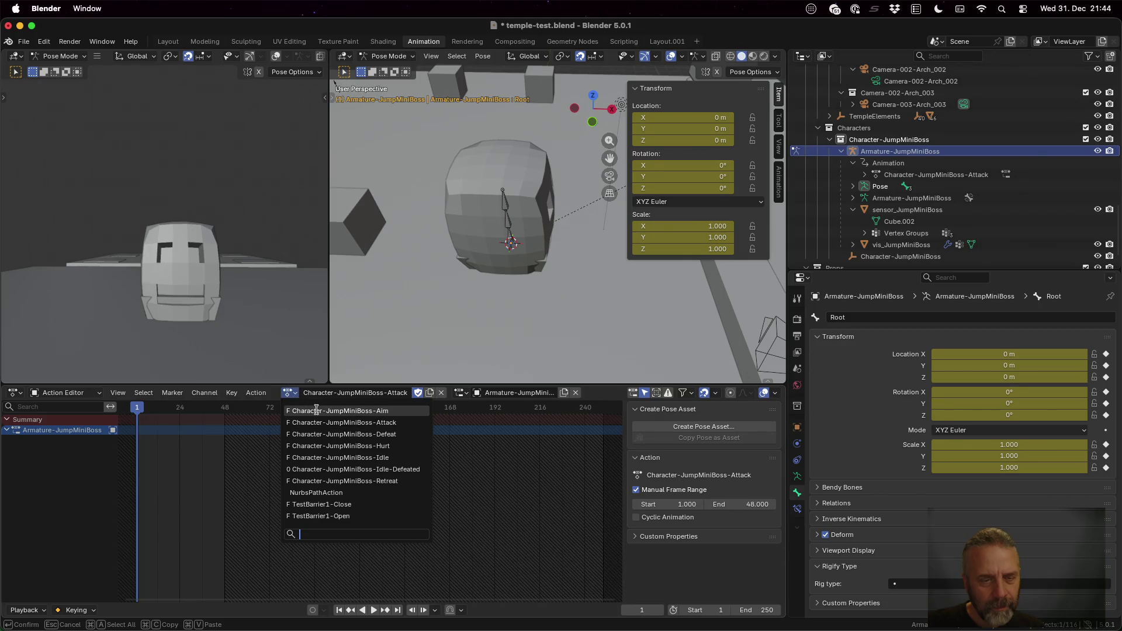
pyautogui.click(343, 457)
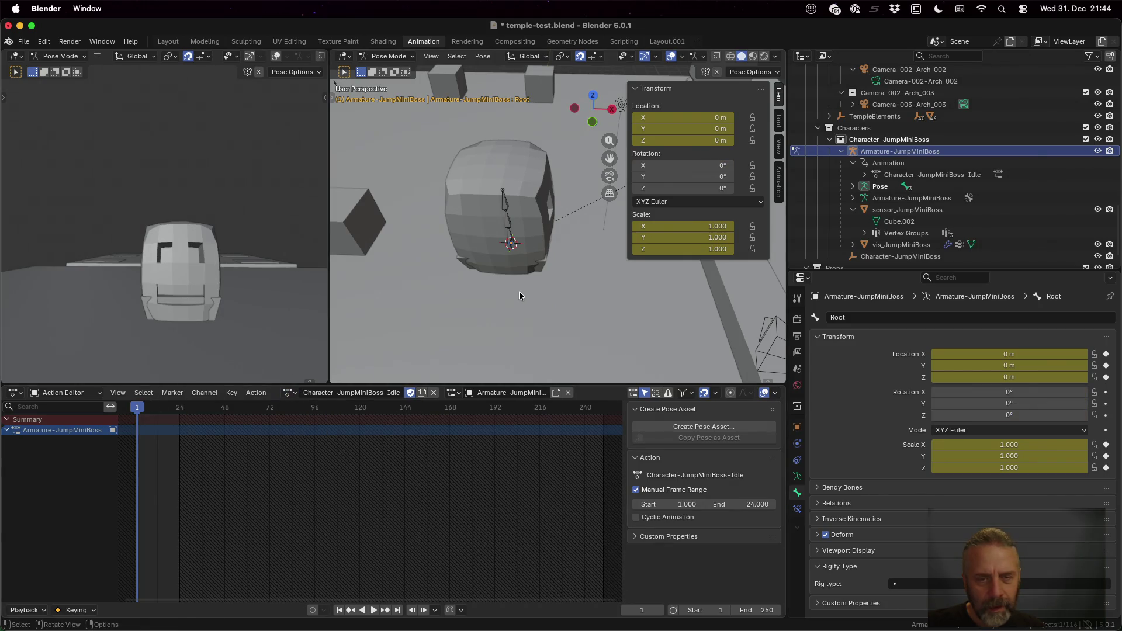
pyautogui.click(205, 41)
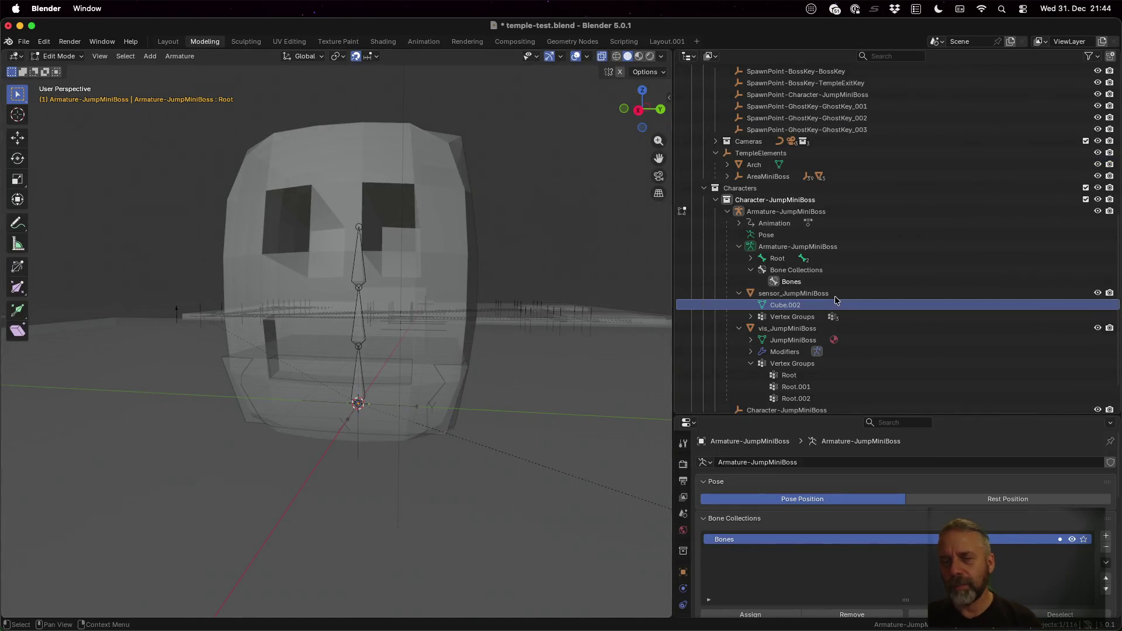
# View sensor_JumpMiniBoss up close from the right and open its Cube.002 mesh in Edit Mode.
pyautogui.click(793, 292)
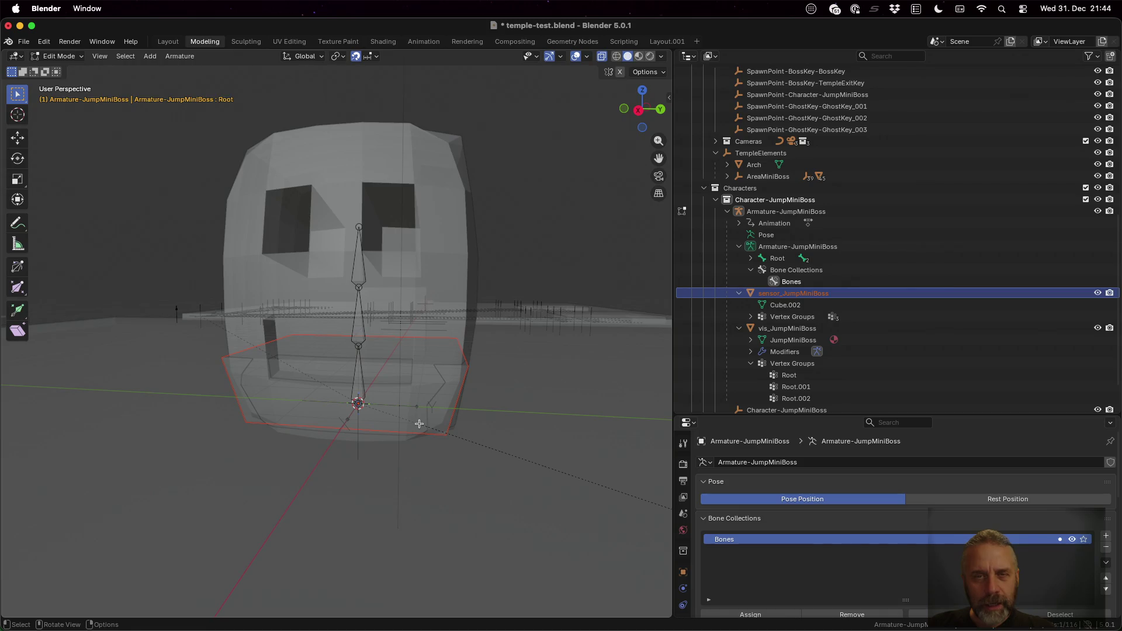
pyautogui.click(641, 109)
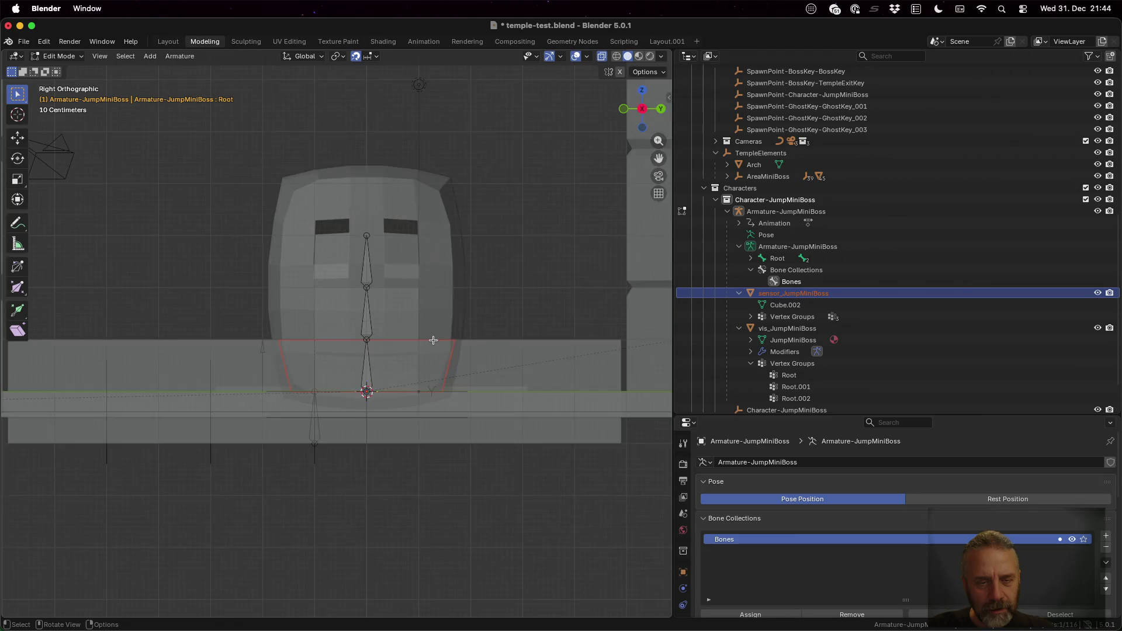
pyautogui.scroll(3, 433, 340)
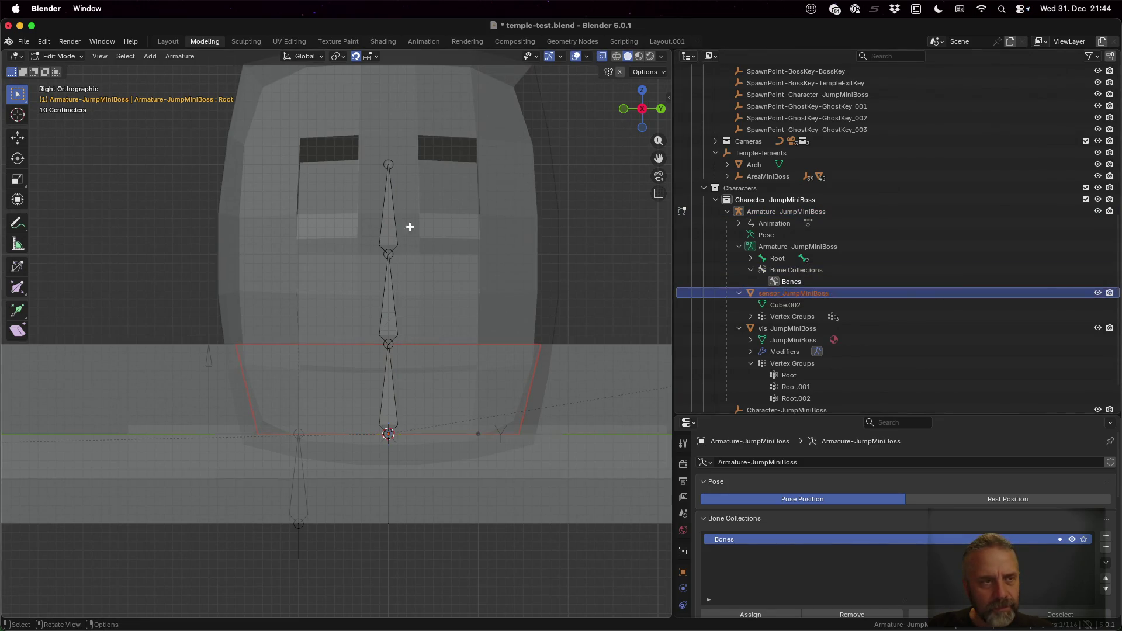
pyautogui.press('Tab')
pyautogui.click(785, 328)
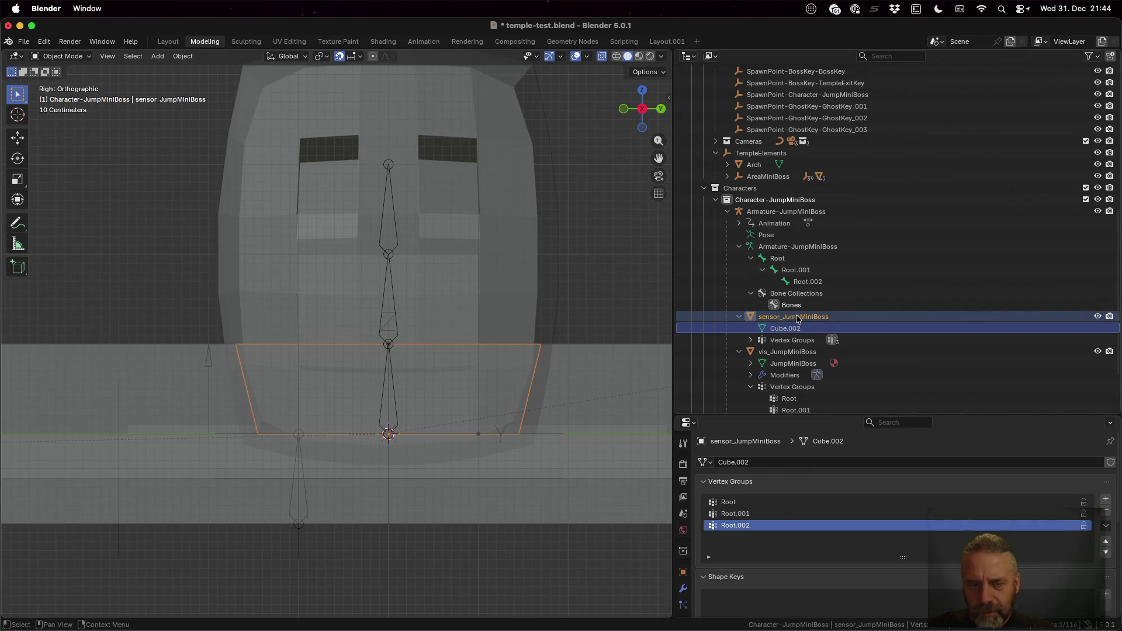
pyautogui.press('Tab')
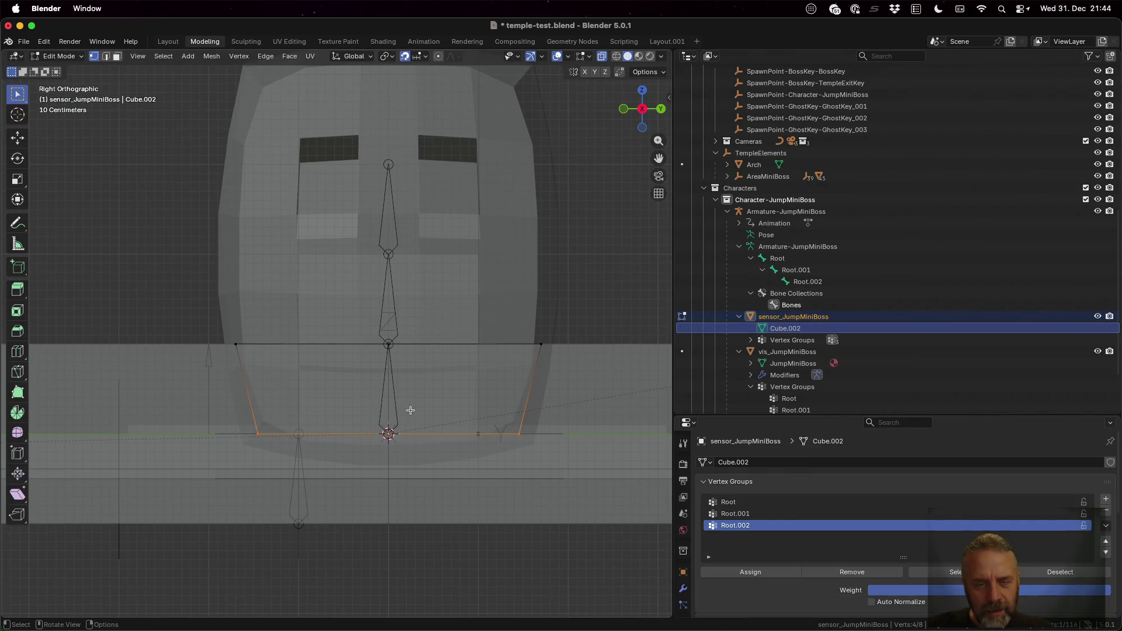
# Lower the sensor box's bottom edge by 0.1 on Z twice, then leave Edit Mode.
pyautogui.press('g')
pyautogui.press('z')
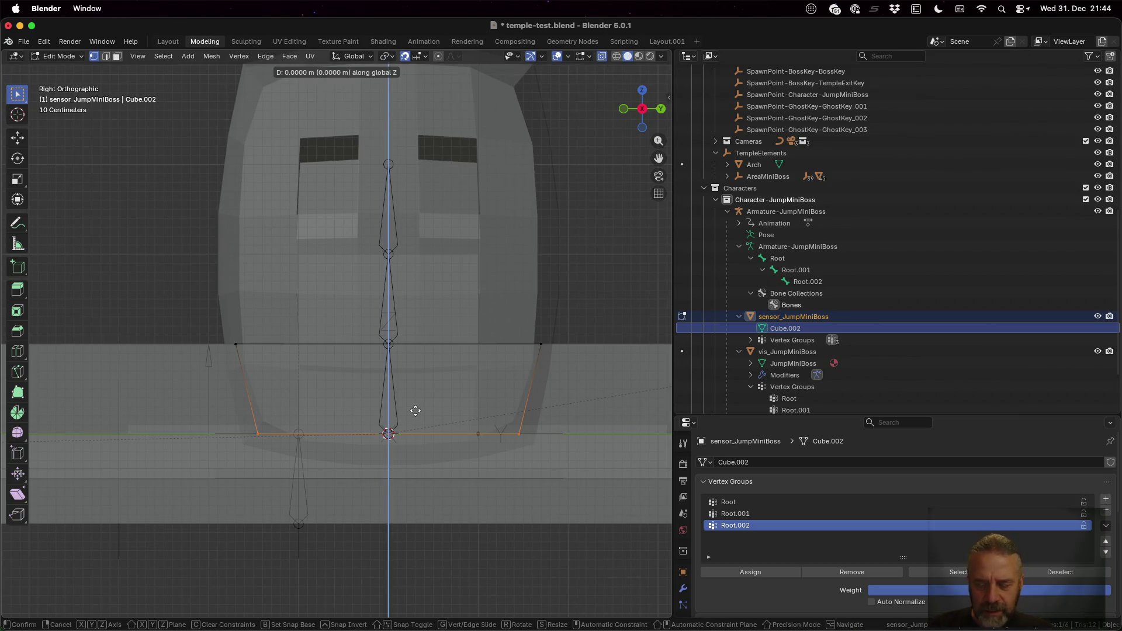
pyautogui.write('.1')
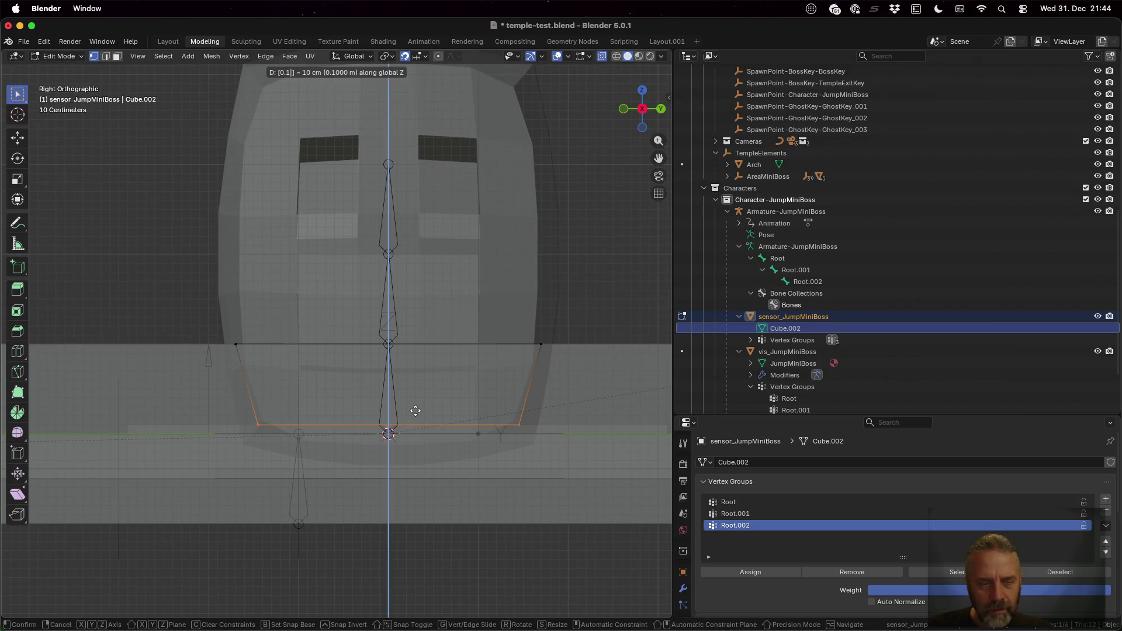
pyautogui.press('-')
pyautogui.press('Return')
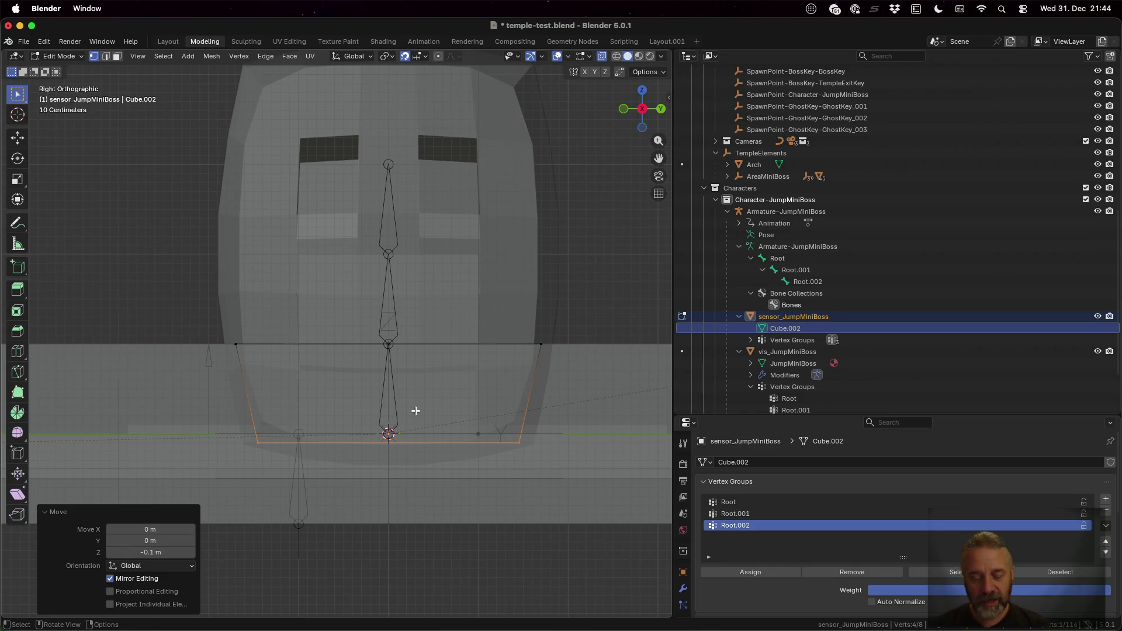
pyautogui.press('z')
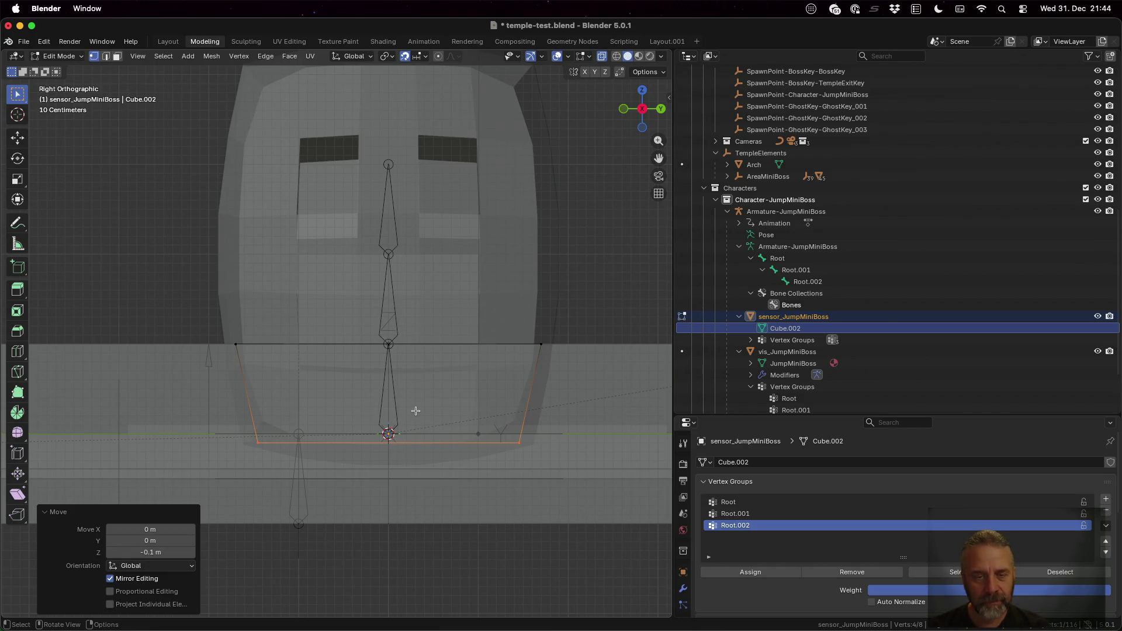
pyautogui.write('gz')
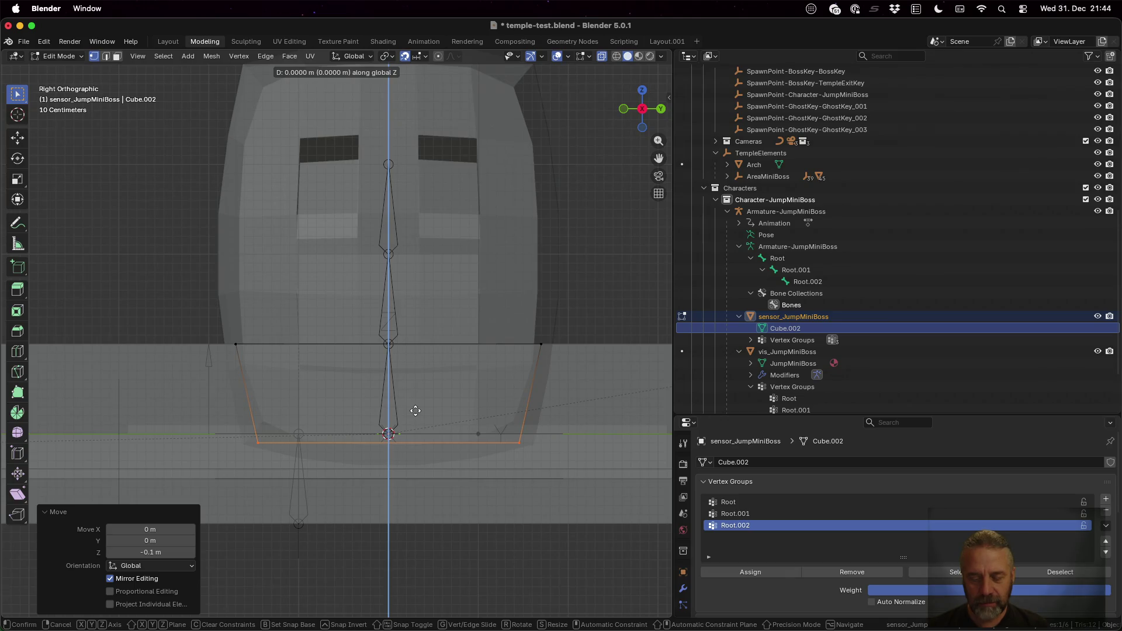
pyautogui.write('-')
pyautogui.write('.1')
pyautogui.press('Return')
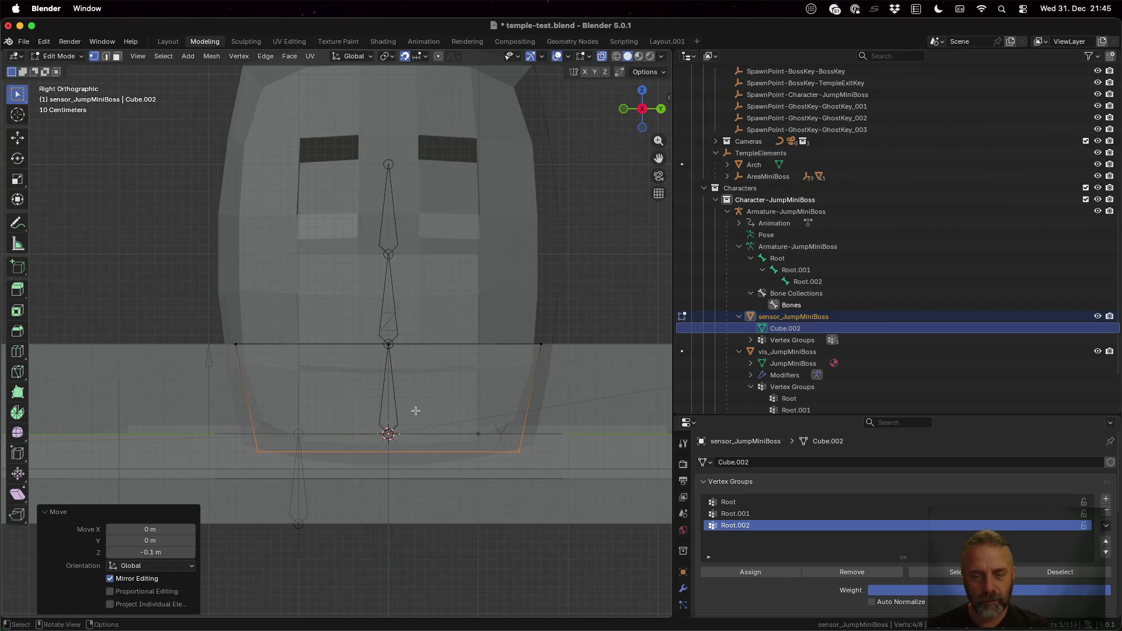
pyautogui.press('Tab')
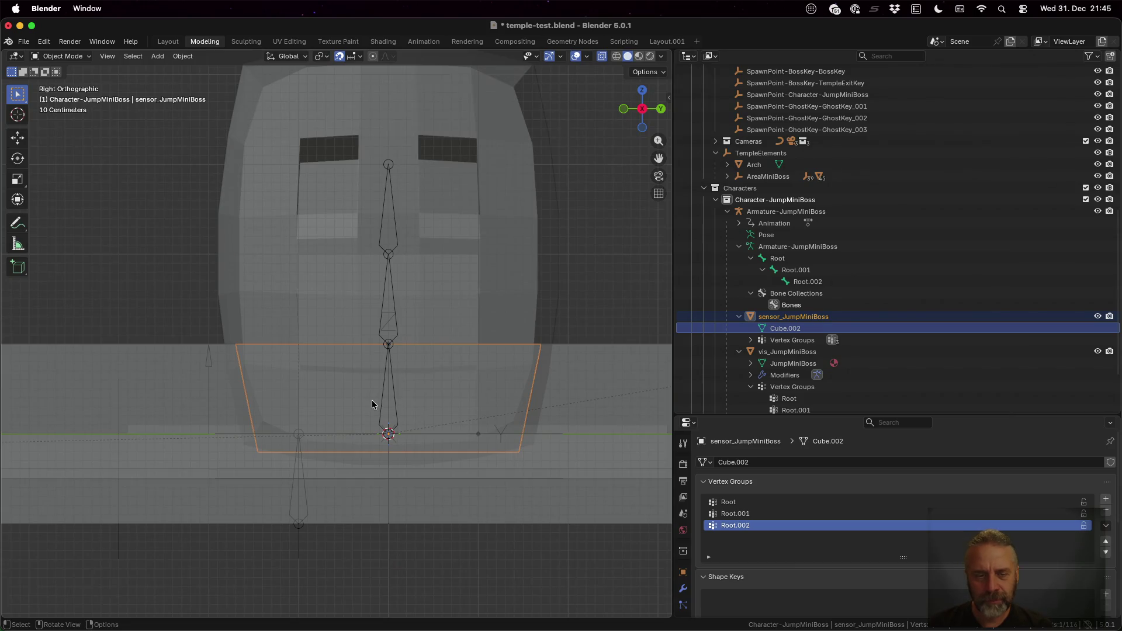
pyautogui.moveTo(372, 400)
pyautogui.mouseDown()
pyautogui.moveTo(472, 379)
pyautogui.moveTo(495, 393)
pyautogui.moveTo(499, 335)
pyautogui.moveTo(500, 381)
pyautogui.mouseUp()
# Save temple-test.blend, rerun the rexport_v2.sh export, and launch the game in Godot.
pyautogui.press('cmd+s')
pyautogui.hotkey('ctrl', 'Up')
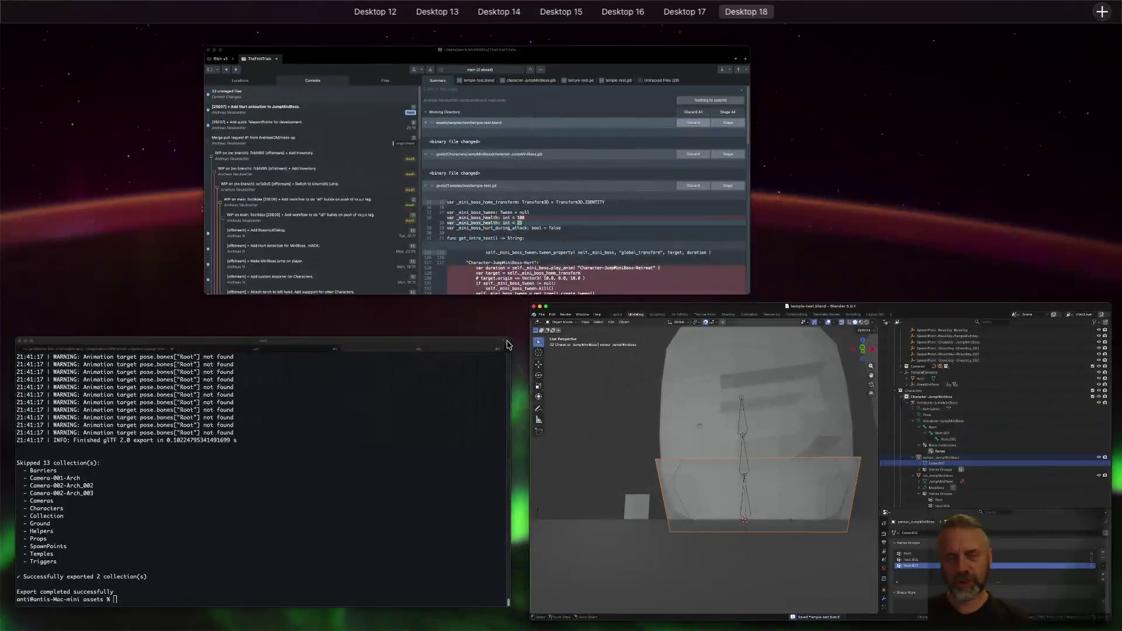
pyautogui.click(306, 441)
pyautogui.press('Up')
pyautogui.press('Return')
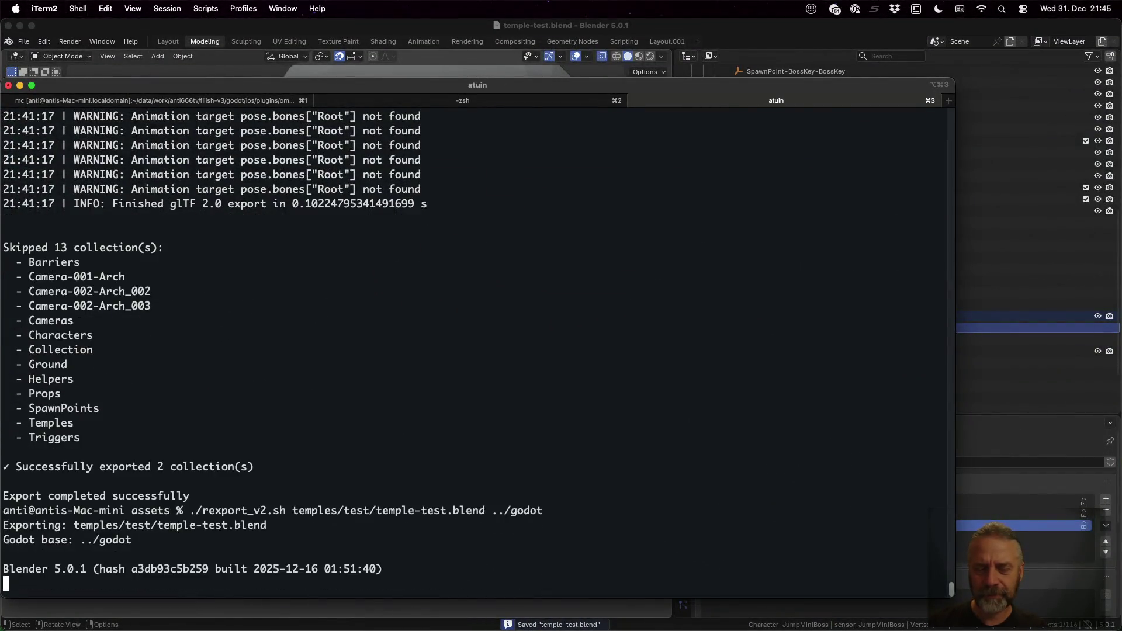
pyautogui.press('super+Tab')
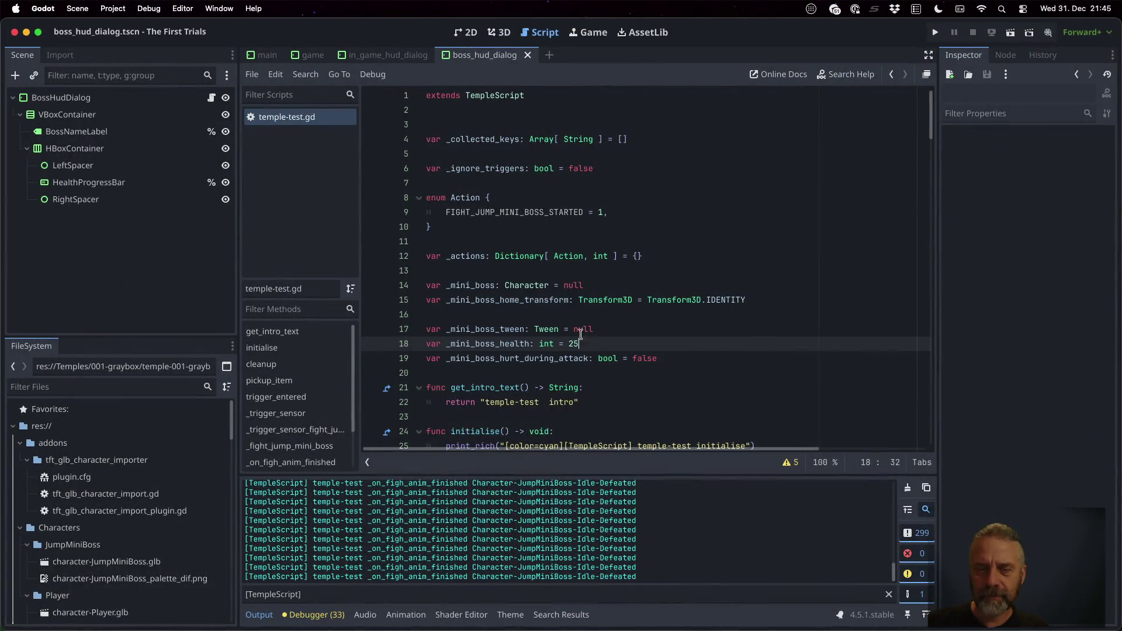
pyautogui.click(935, 32)
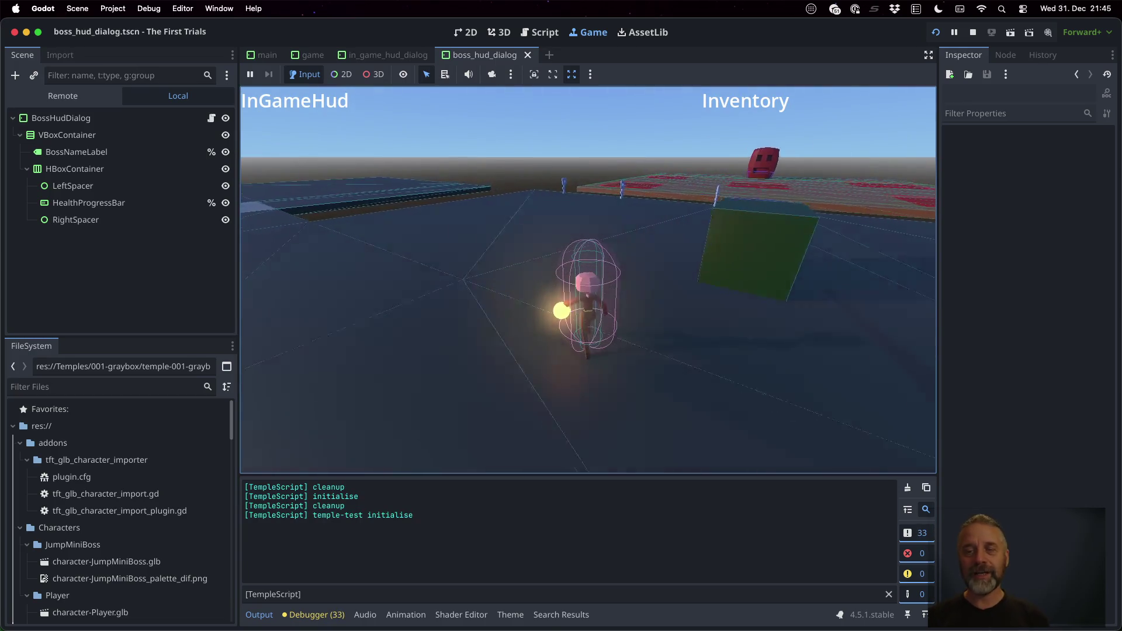
# Walk the player up the ramp and onto the red boss platform to trigger the fight.
pyautogui.press('w')
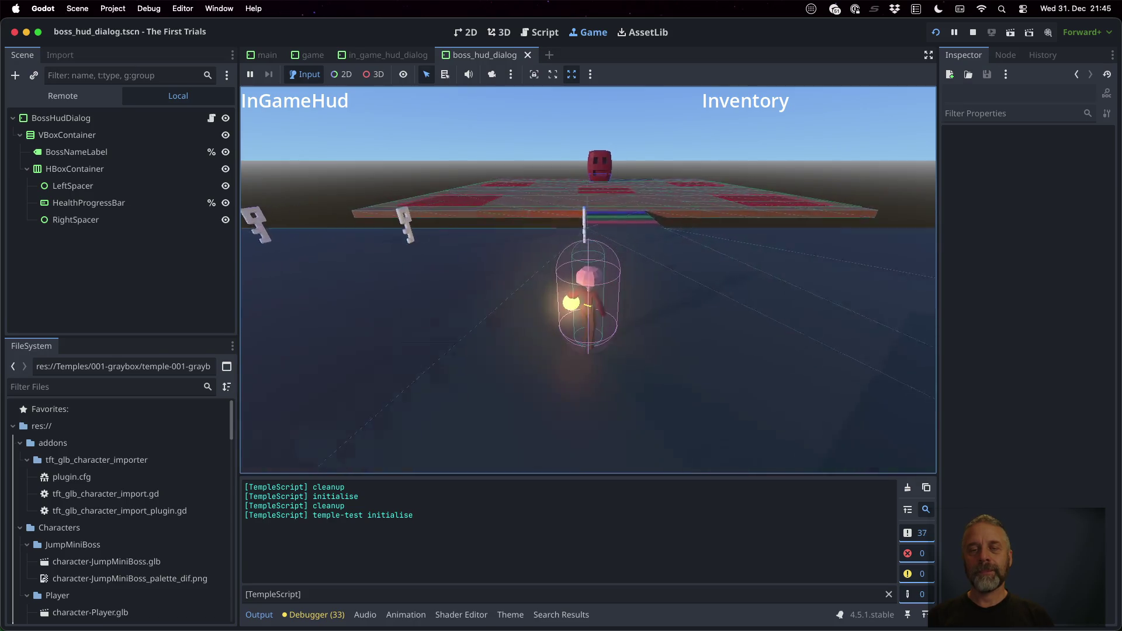
pyautogui.press('w')
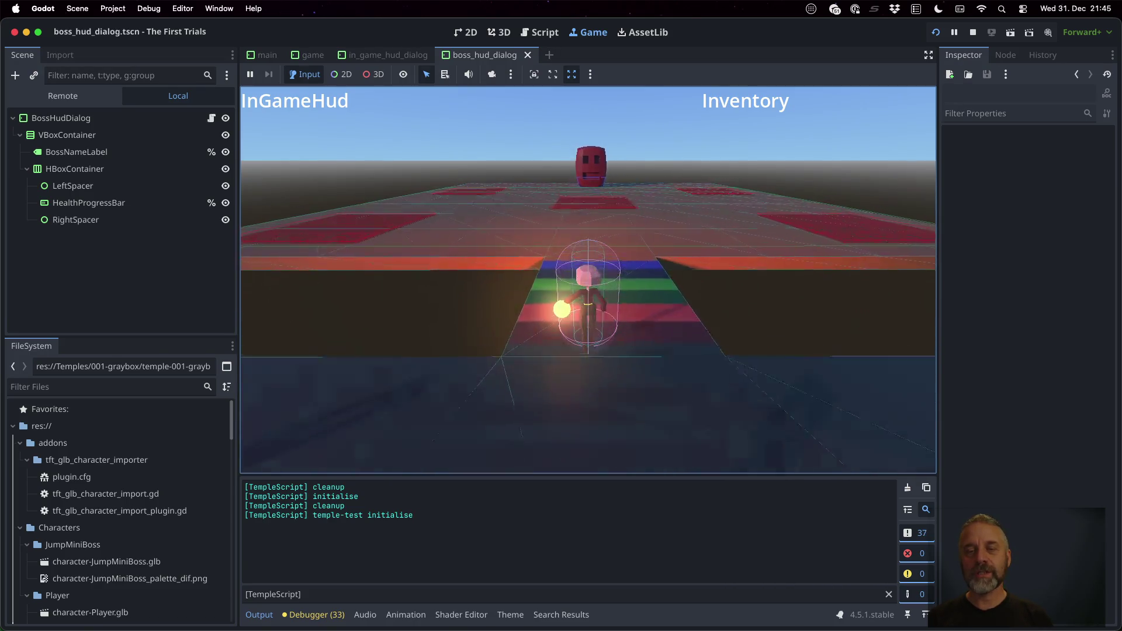
pyautogui.press('w')
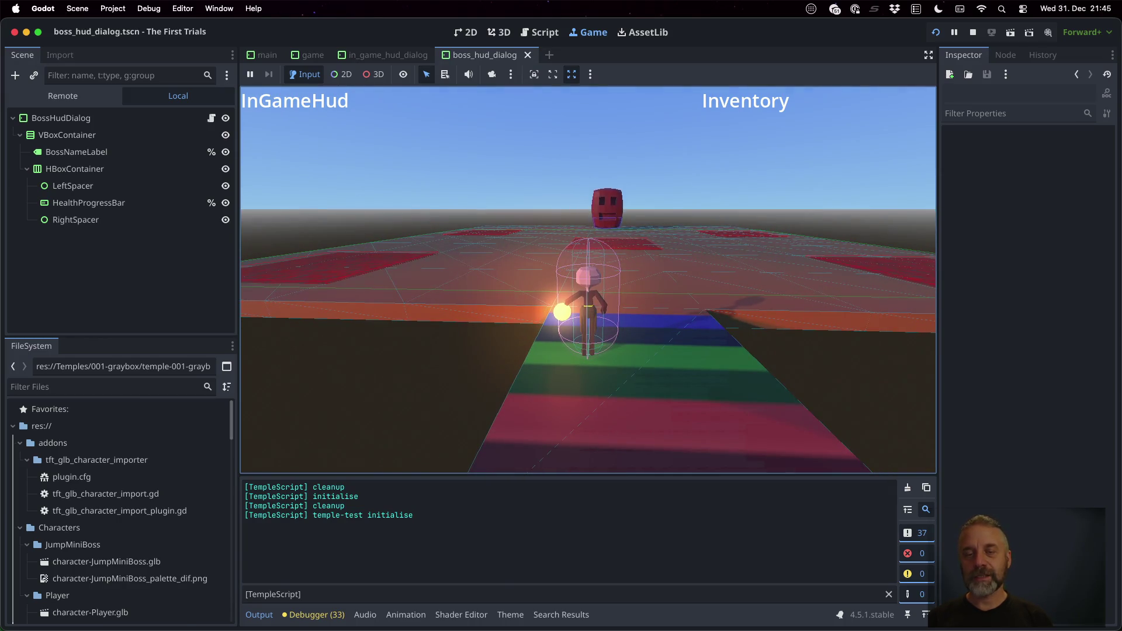
pyautogui.press('w')
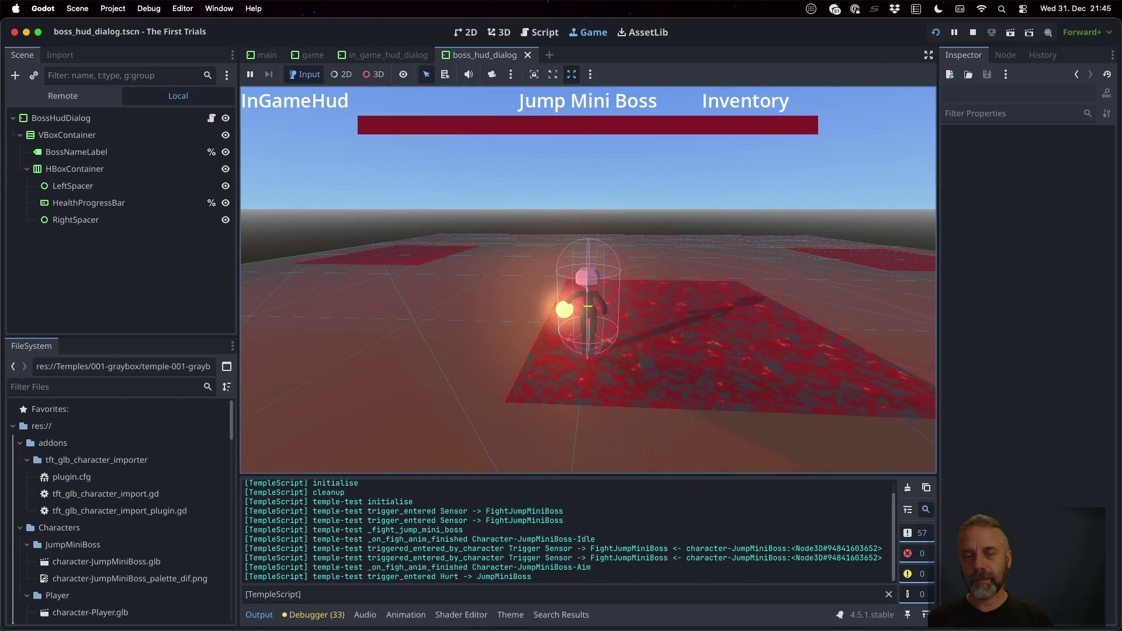
pyautogui.press('d')
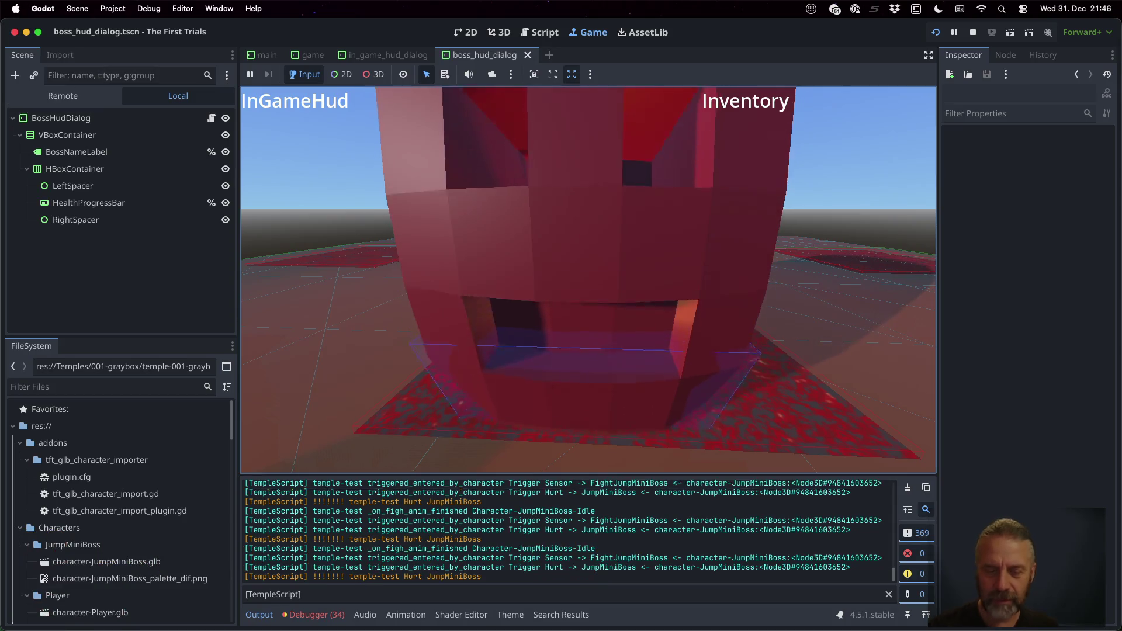
# Stop the game, enlarge the output log, and scroll through its animation entries.
pyautogui.click(972, 32)
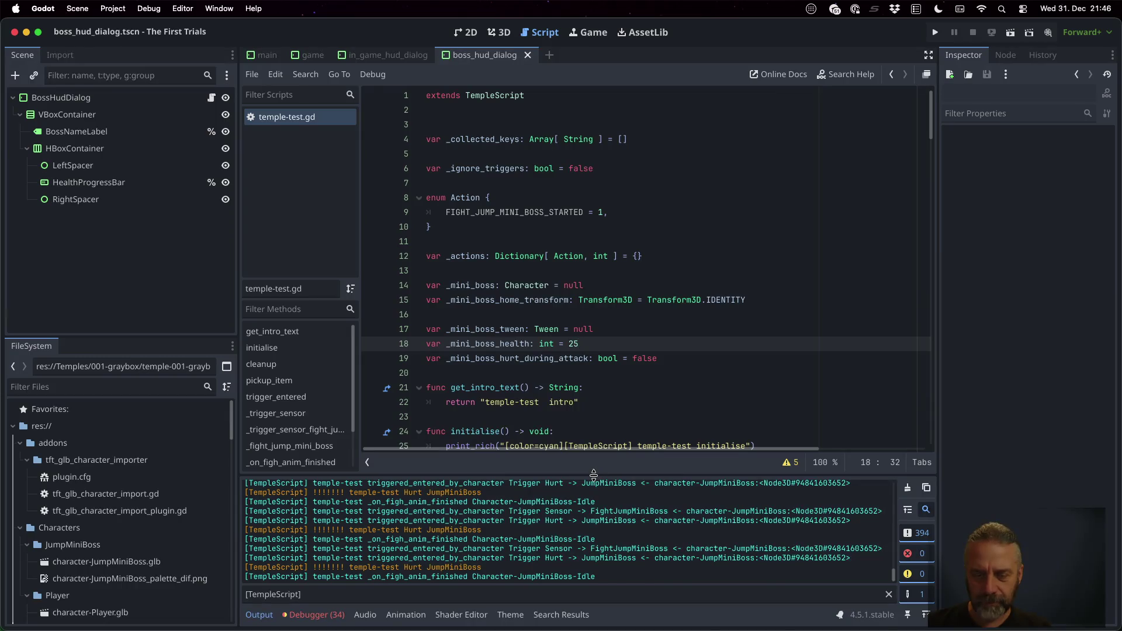
pyautogui.moveTo(594, 474)
pyautogui.mouseDown()
pyautogui.moveTo(594, 238)
pyautogui.moveTo(594, 295)
pyautogui.mouseUp()
pyautogui.scroll(15, 597, 485)
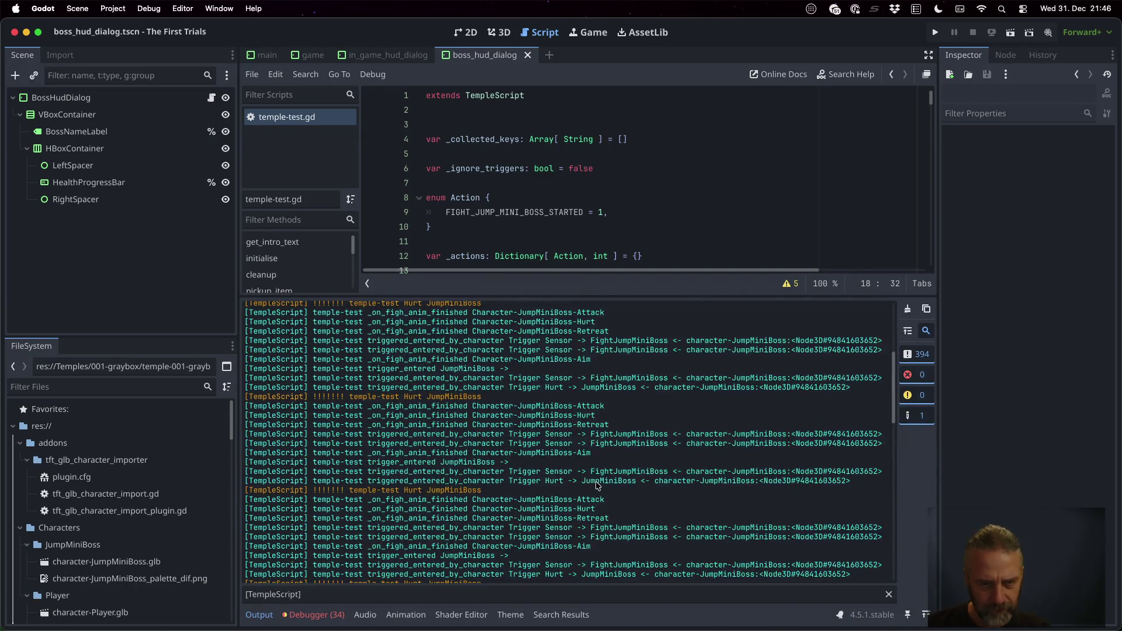
pyautogui.scroll(5, 598, 485)
pyautogui.scroll(-4, 500, 490)
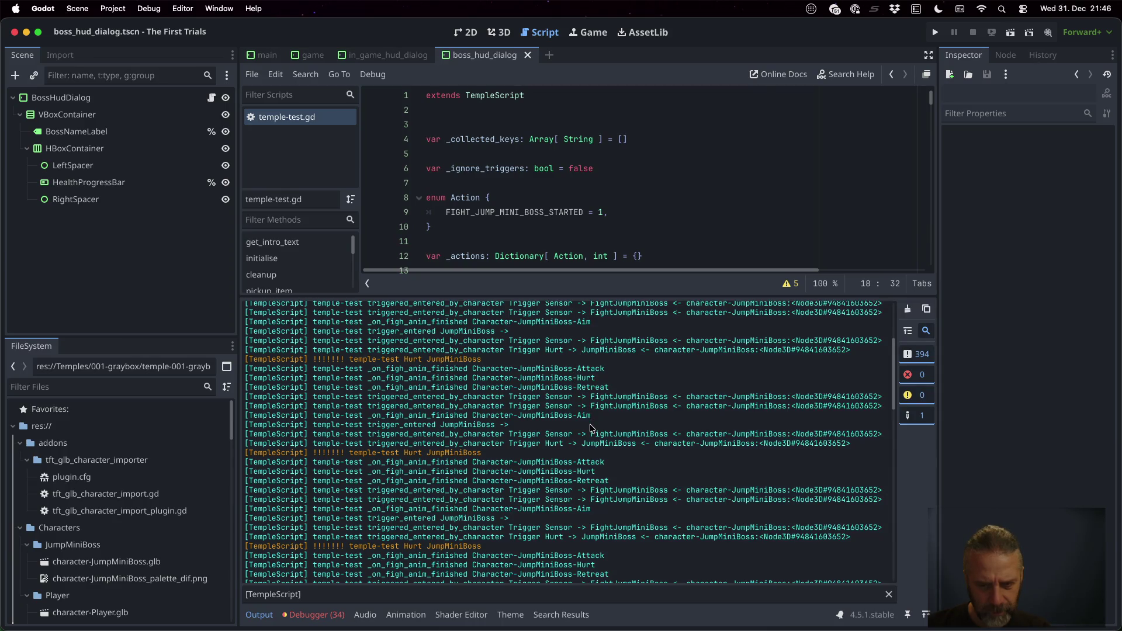
pyautogui.scroll(-8, 590, 428)
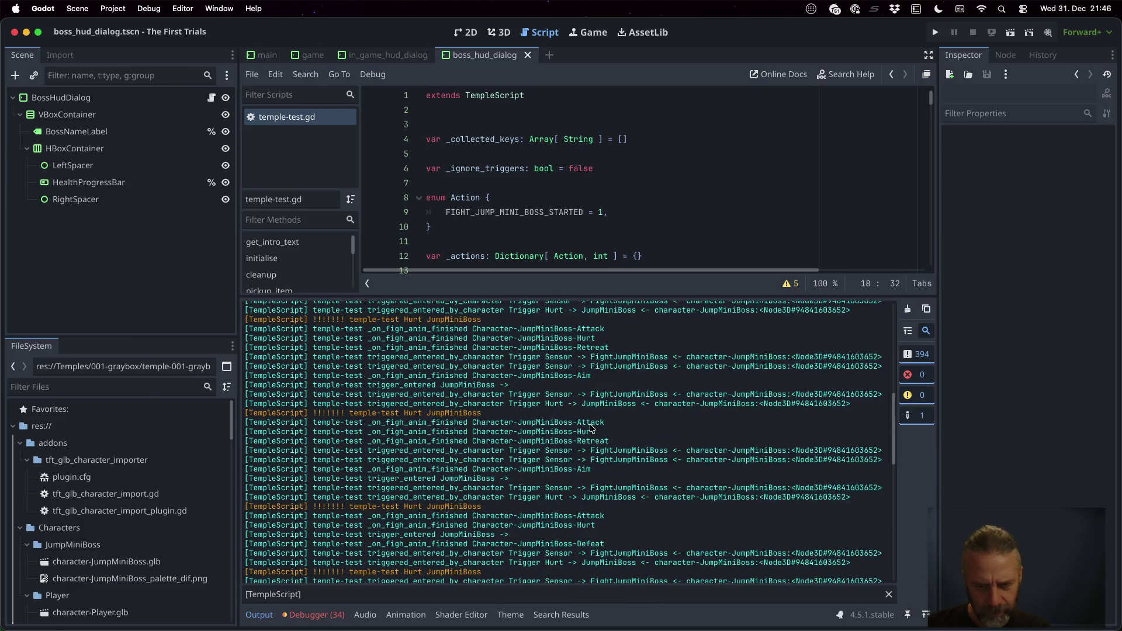
pyautogui.scroll(-5, 591, 428)
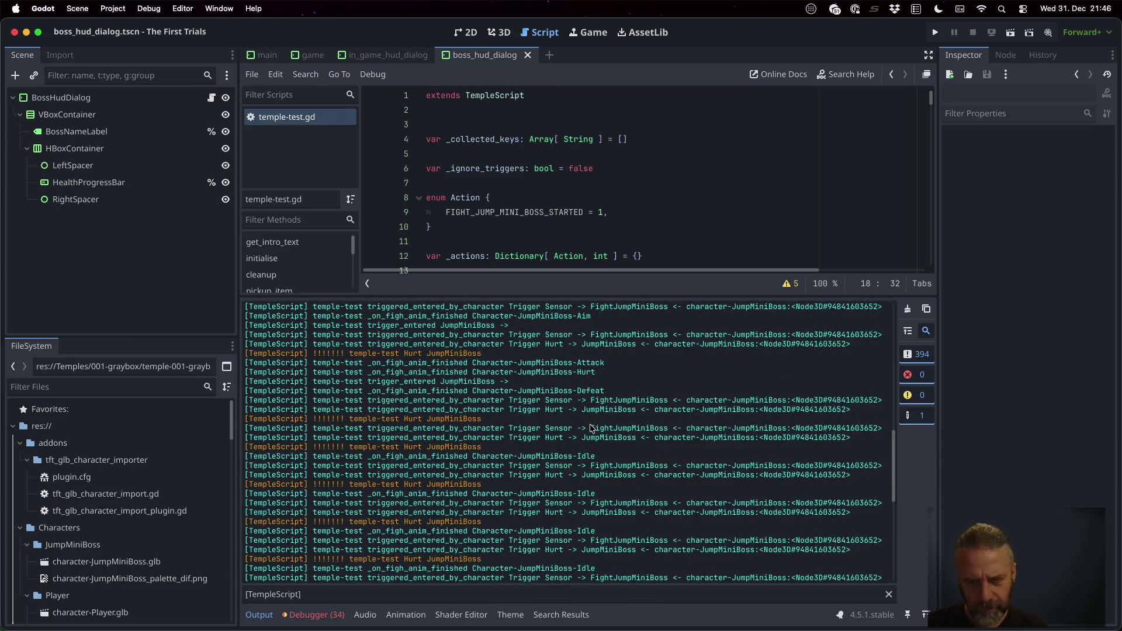
pyautogui.scroll(-5, 591, 429)
pyautogui.scroll(6, 590, 428)
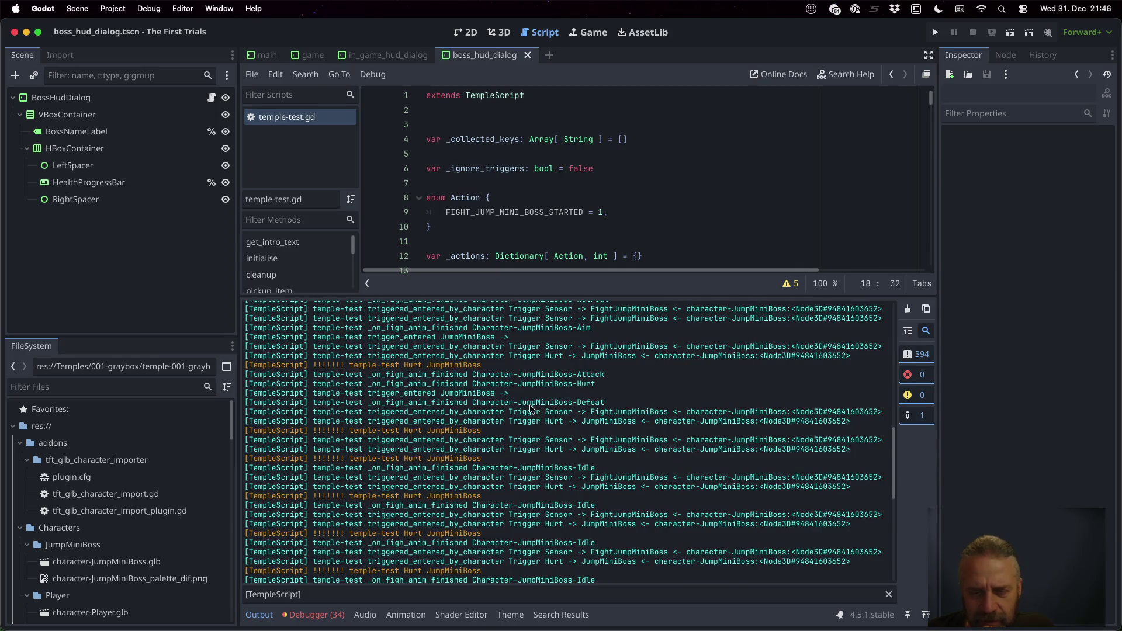
# Select 'Character-JumpMiniBoss-Defeat' in the log, then give the code editor more room.
pyautogui.moveTo(543, 403); pyautogui.dragTo(618, 402)
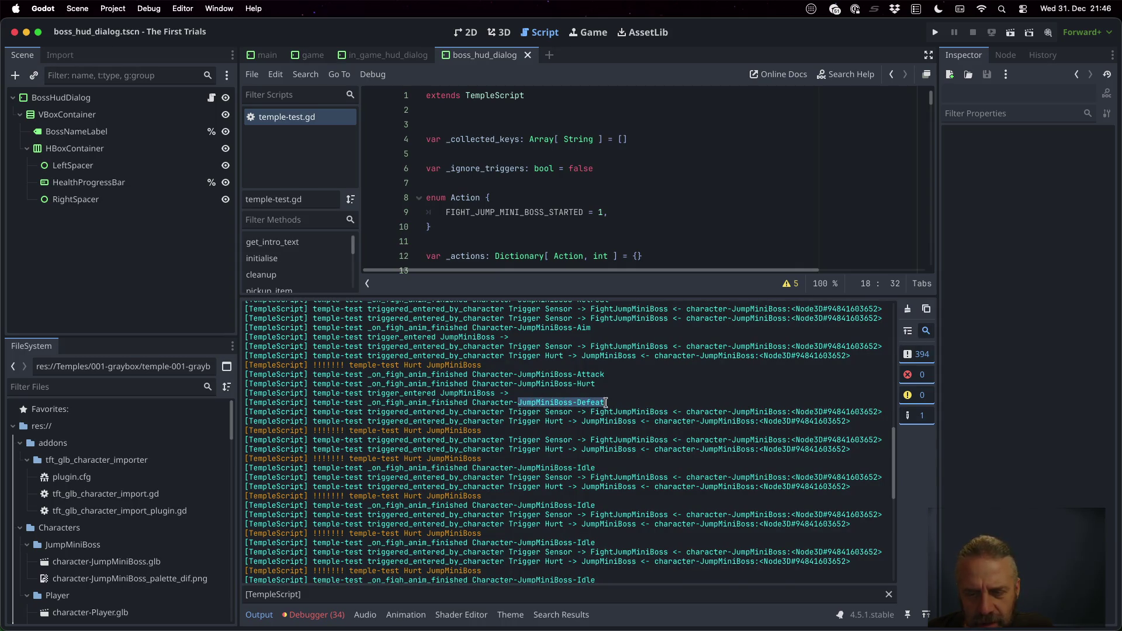
pyautogui.click(492, 404)
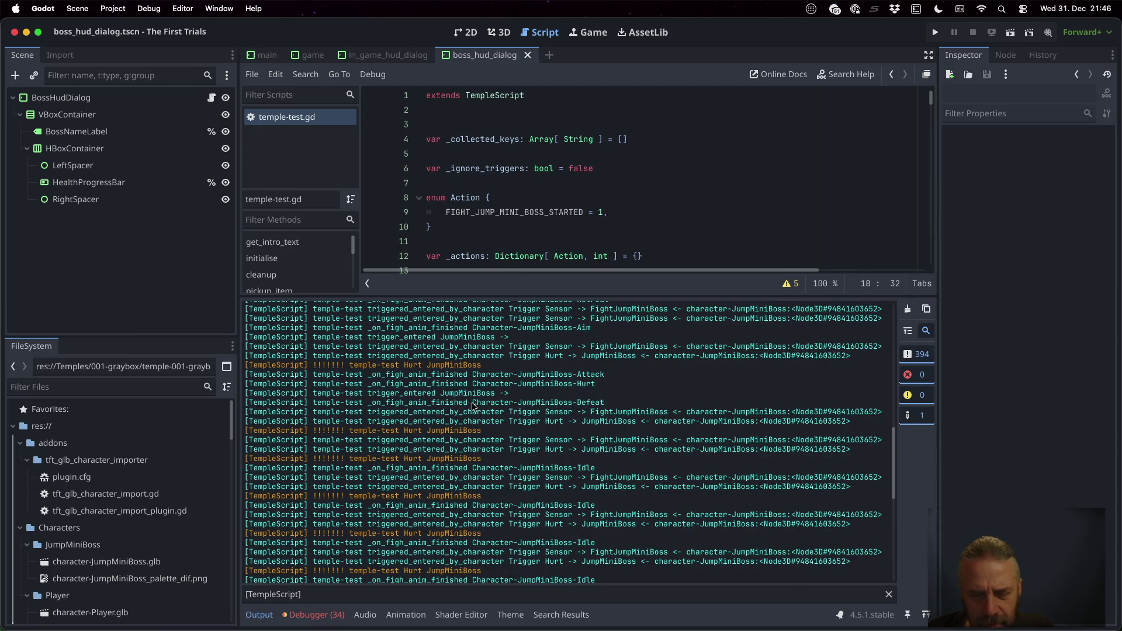
pyautogui.moveTo(495, 403); pyautogui.dragTo(592, 405)
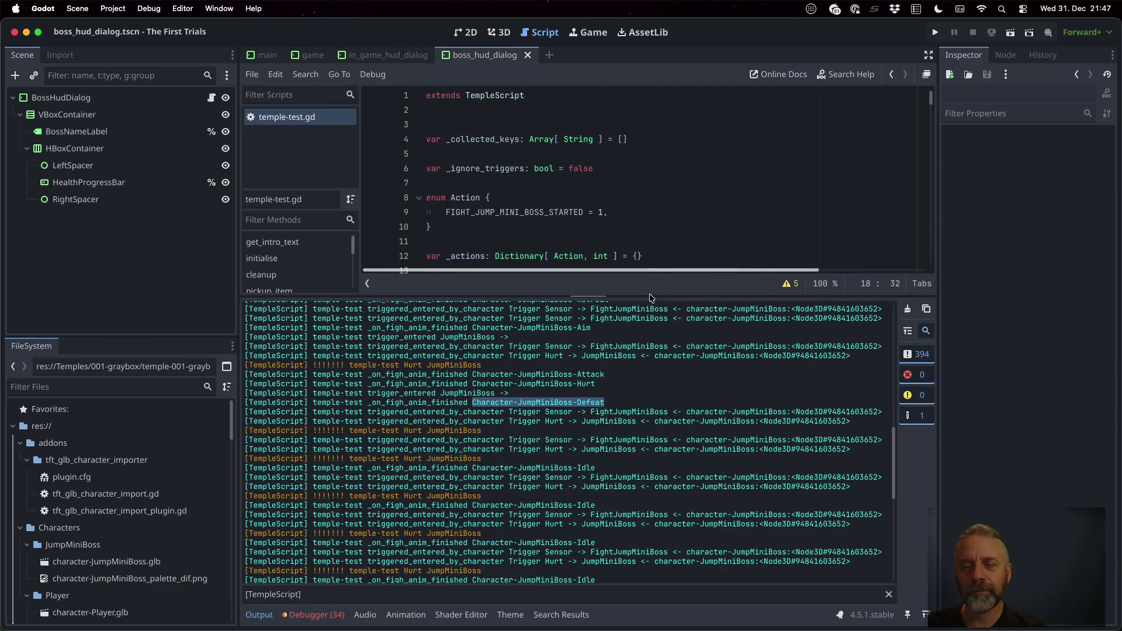
pyautogui.moveTo(650, 295); pyautogui.dragTo(649, 474)
# Go to the Defeat animation case on line 141 of temple-test.gd, then open the game scene.
pyautogui.scroll(-10, 609, 311)
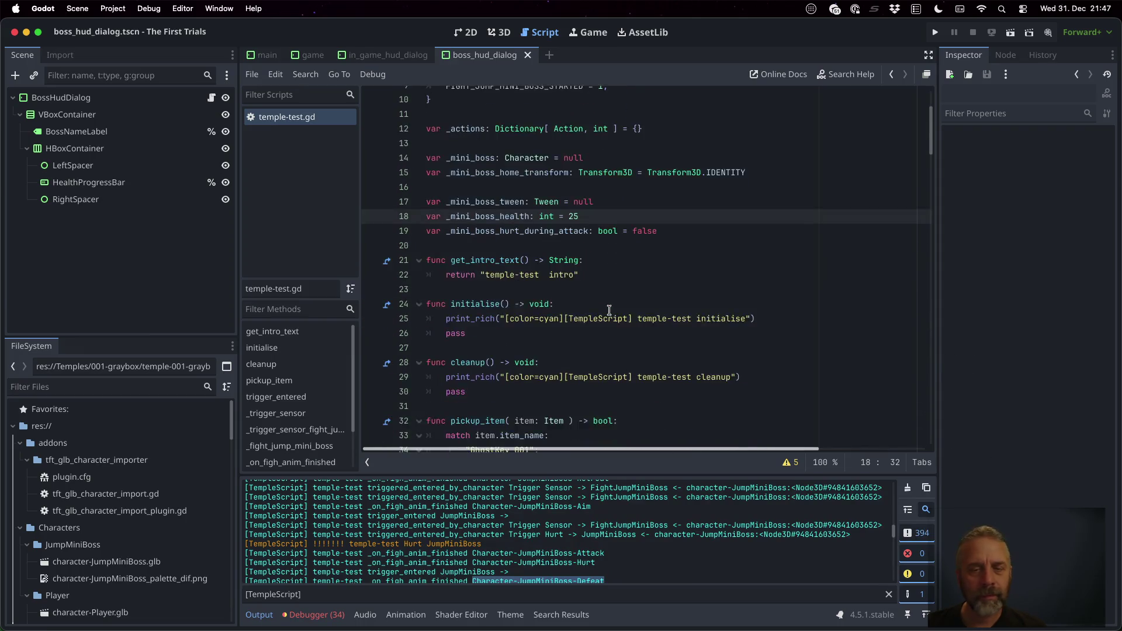
pyautogui.scroll(-20, 609, 311)
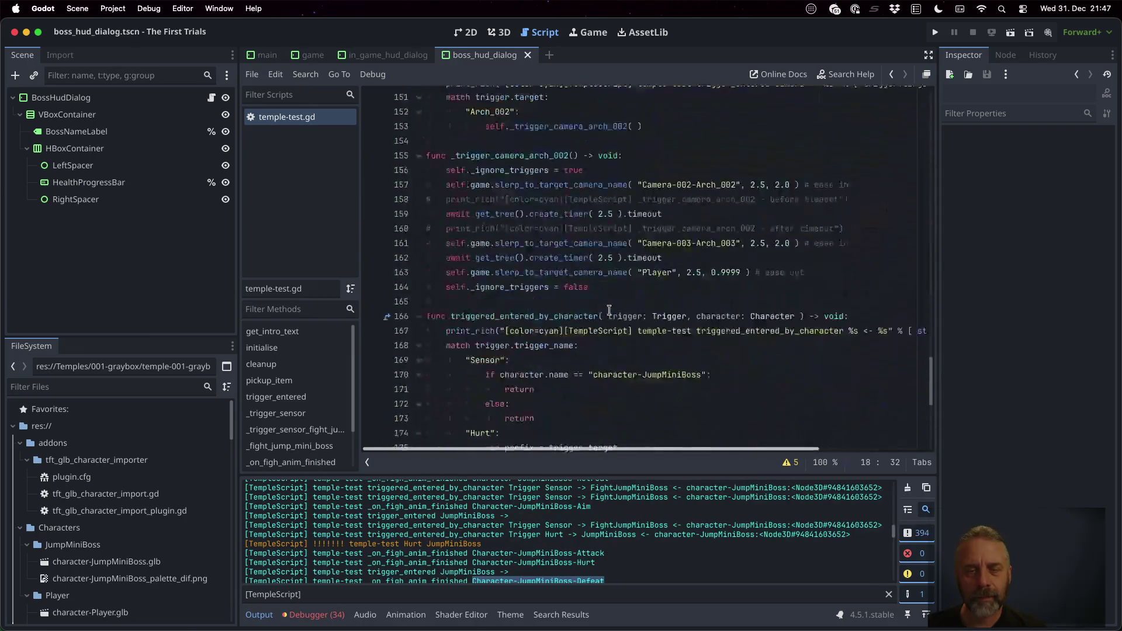
pyautogui.scroll(1, 609, 311)
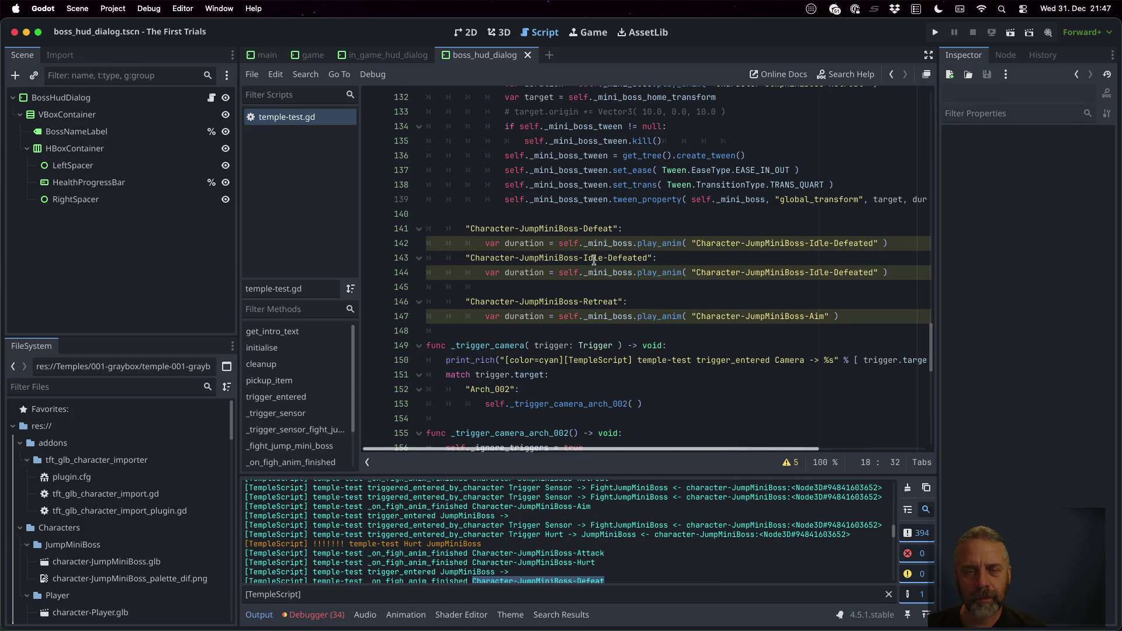
pyautogui.click(565, 230)
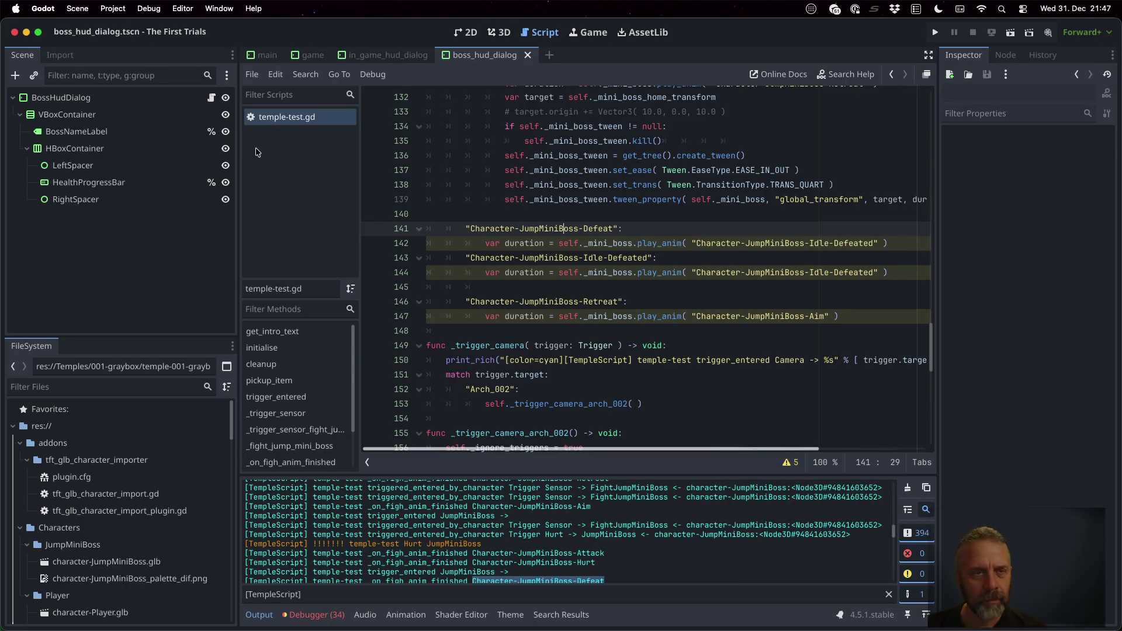
pyautogui.click(309, 55)
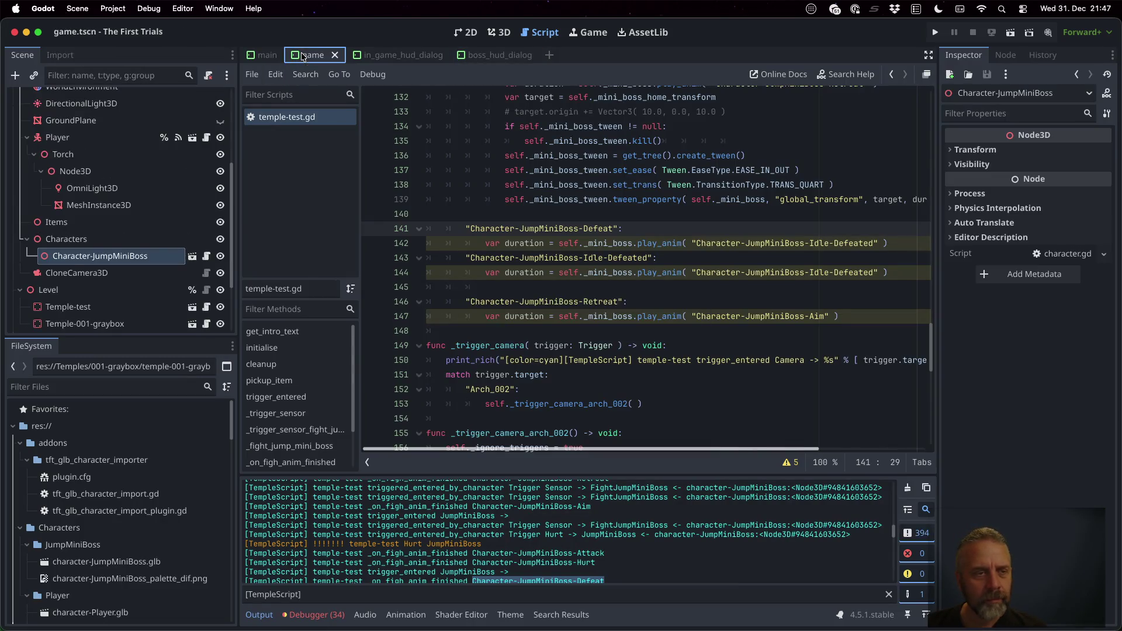
# Open the JumpMiniBoss .glb scene and review its AnimationPlayer's imported animation list in 3D.
pyautogui.click(192, 256)
pyautogui.click(545, 335)
pyautogui.click(70, 233)
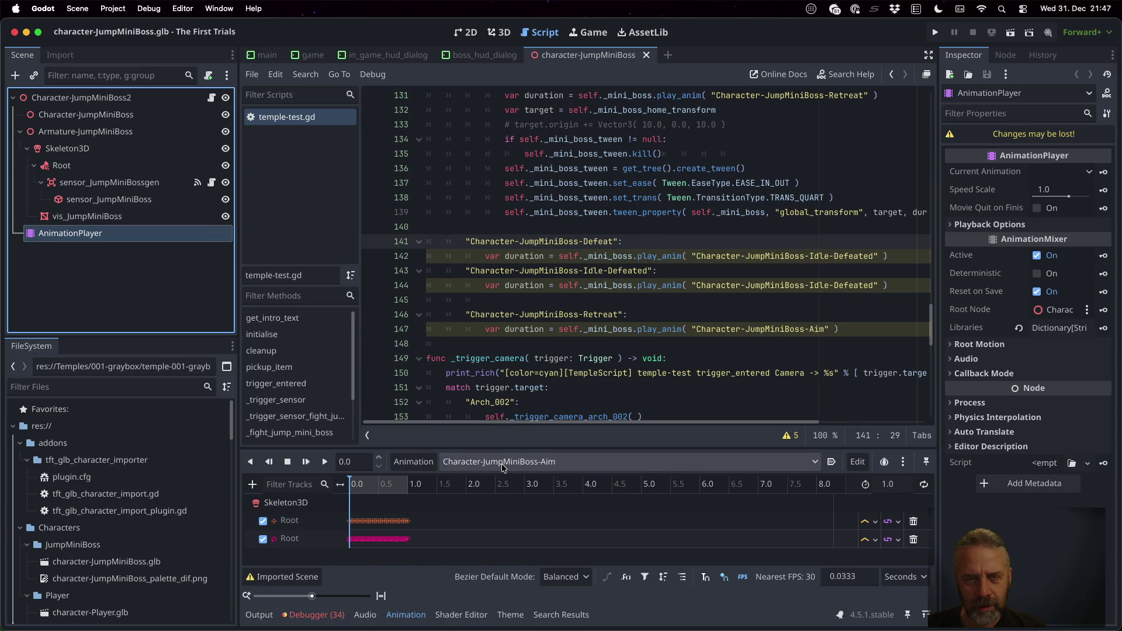
pyautogui.hotkey('alt', '2')
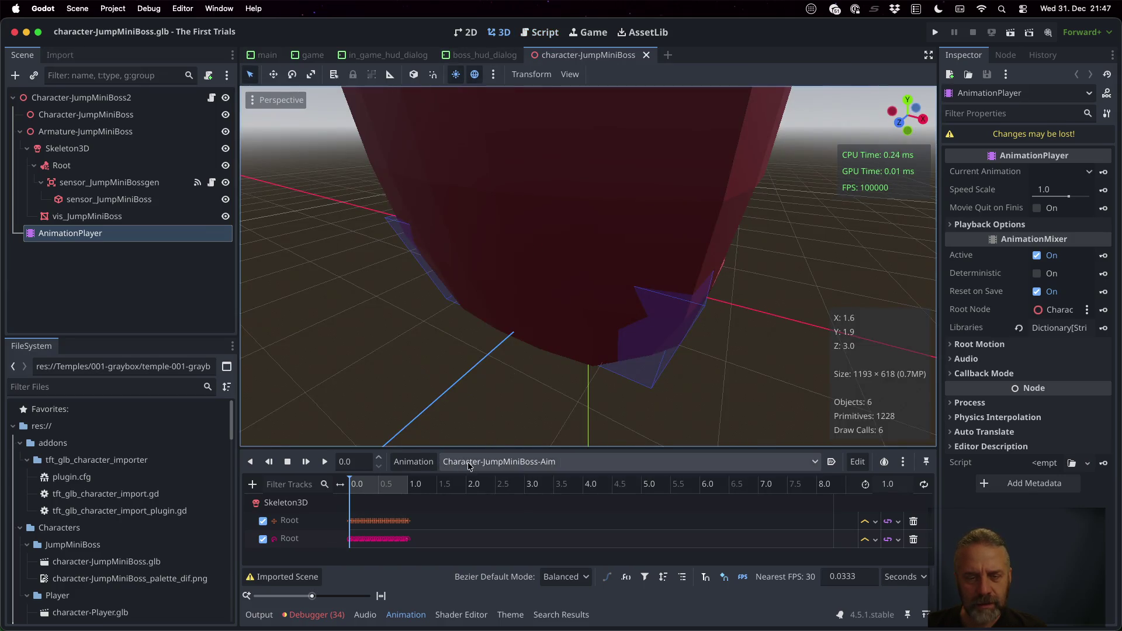
pyautogui.click(469, 463)
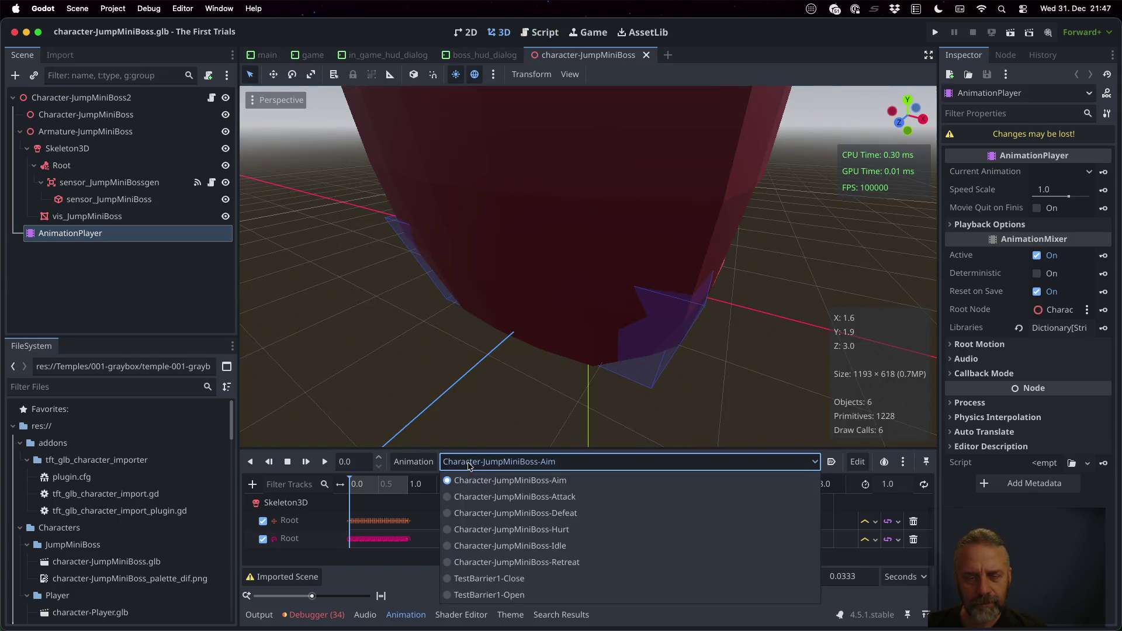
pyautogui.click(551, 513)
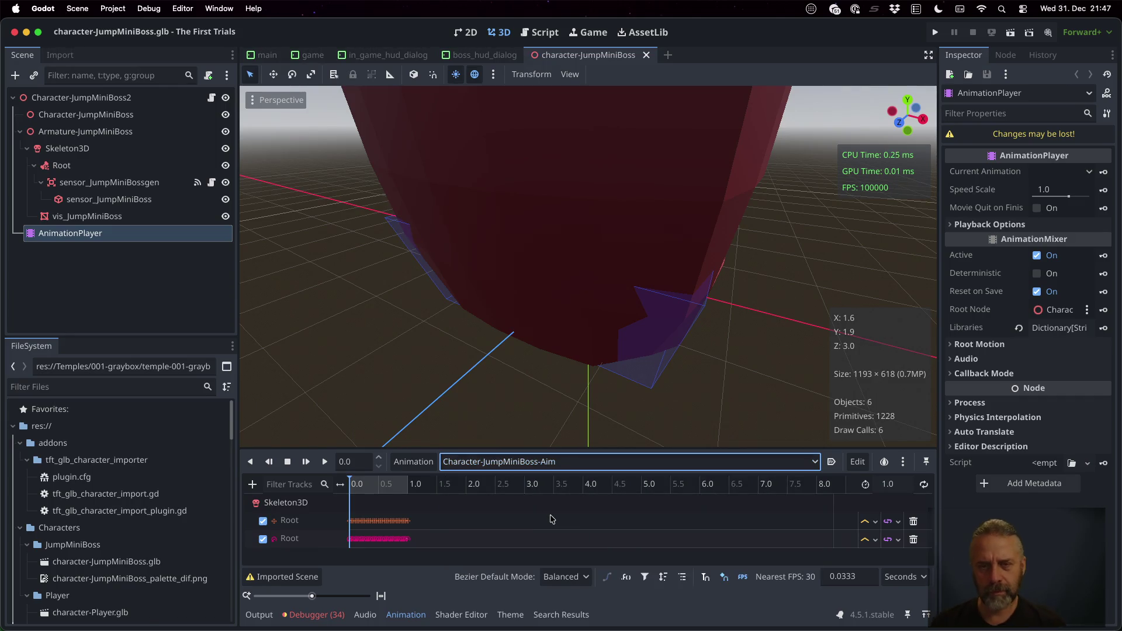
pyautogui.press('super+Tab')
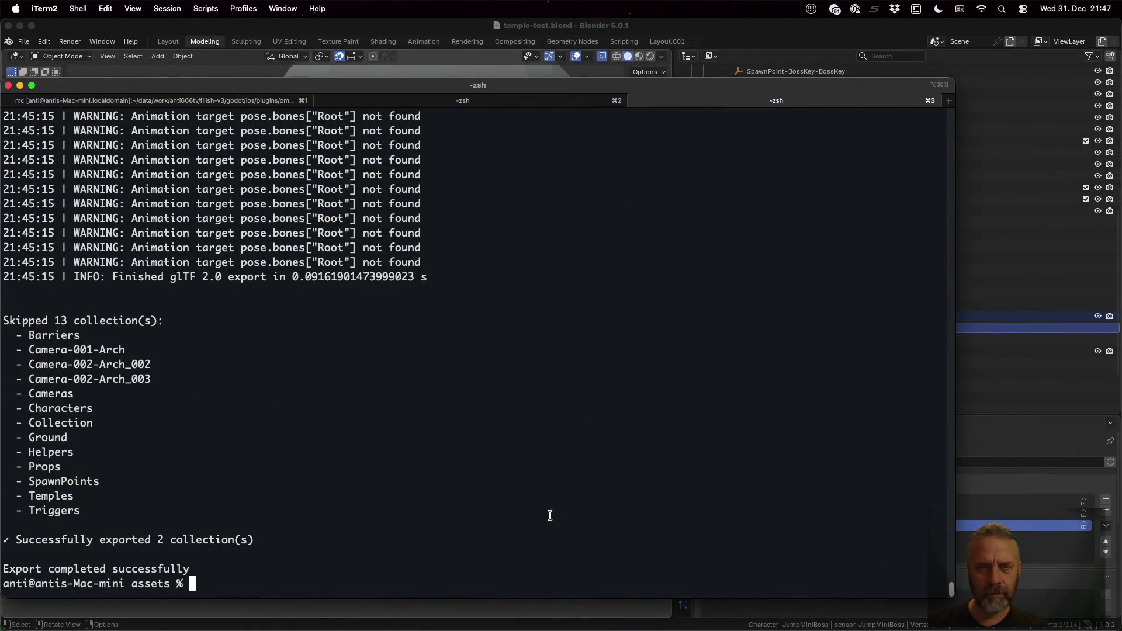
# Recheck Godot's imported animation list, then bring Blender forward on its Animation workspace.
pyautogui.press('super+Tab')
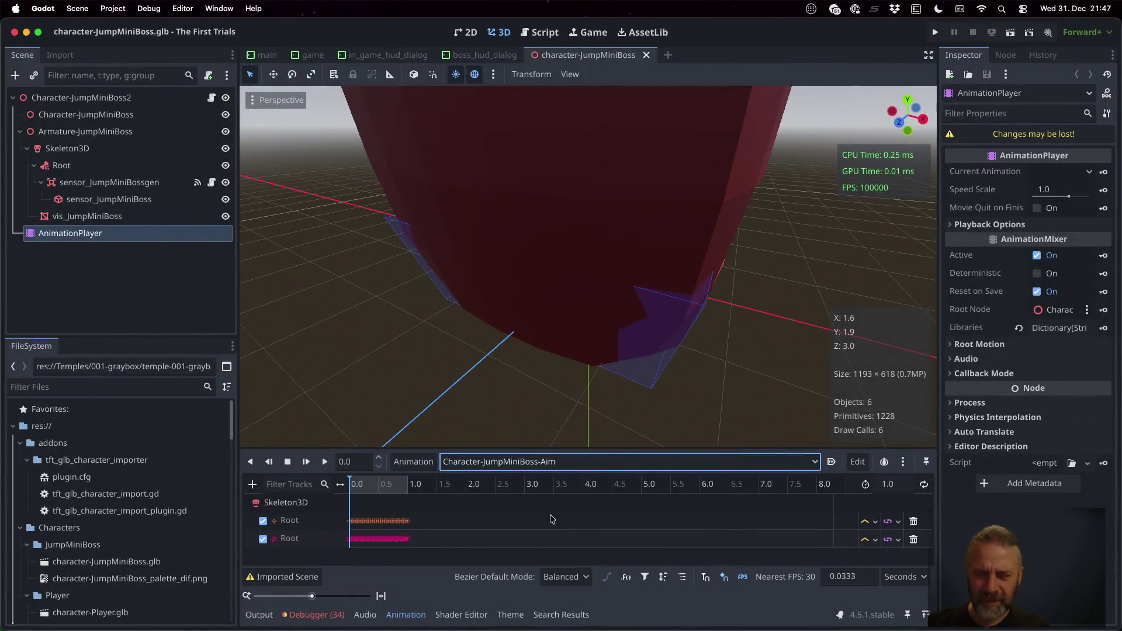
pyautogui.click(545, 461)
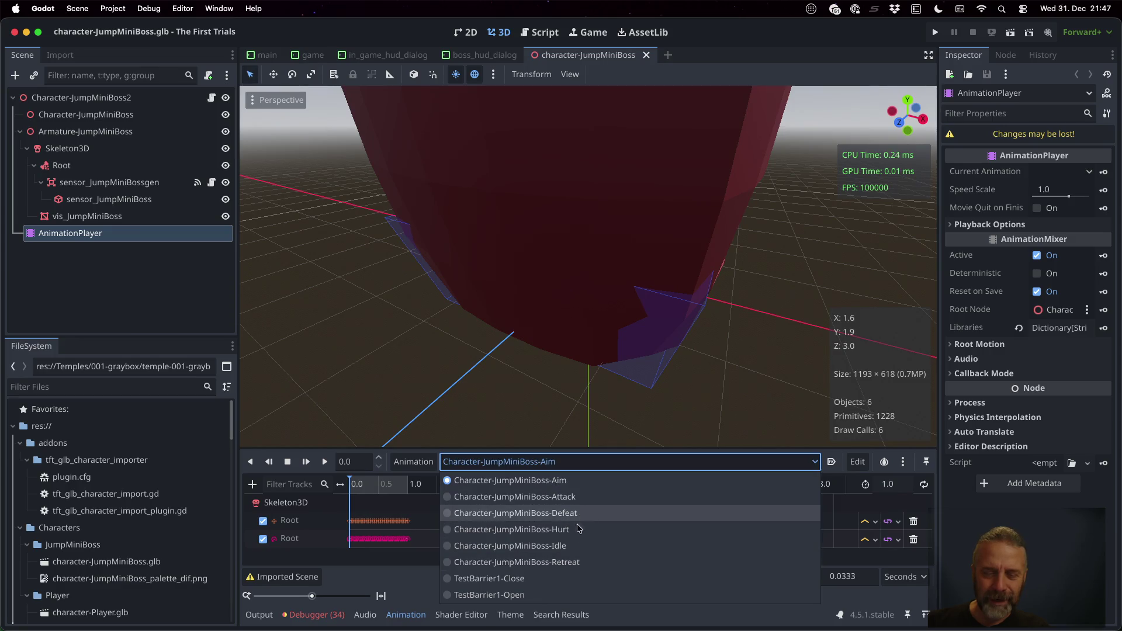
pyautogui.click(578, 561)
pyautogui.press('super+Tab')
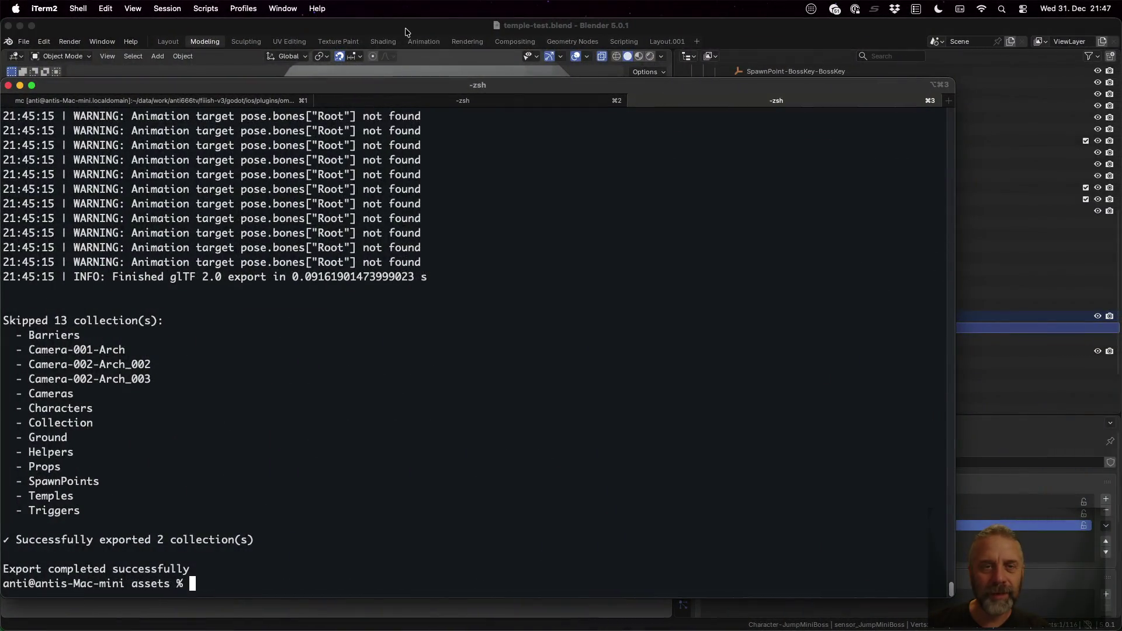
pyautogui.click(407, 31)
pyautogui.click(418, 45)
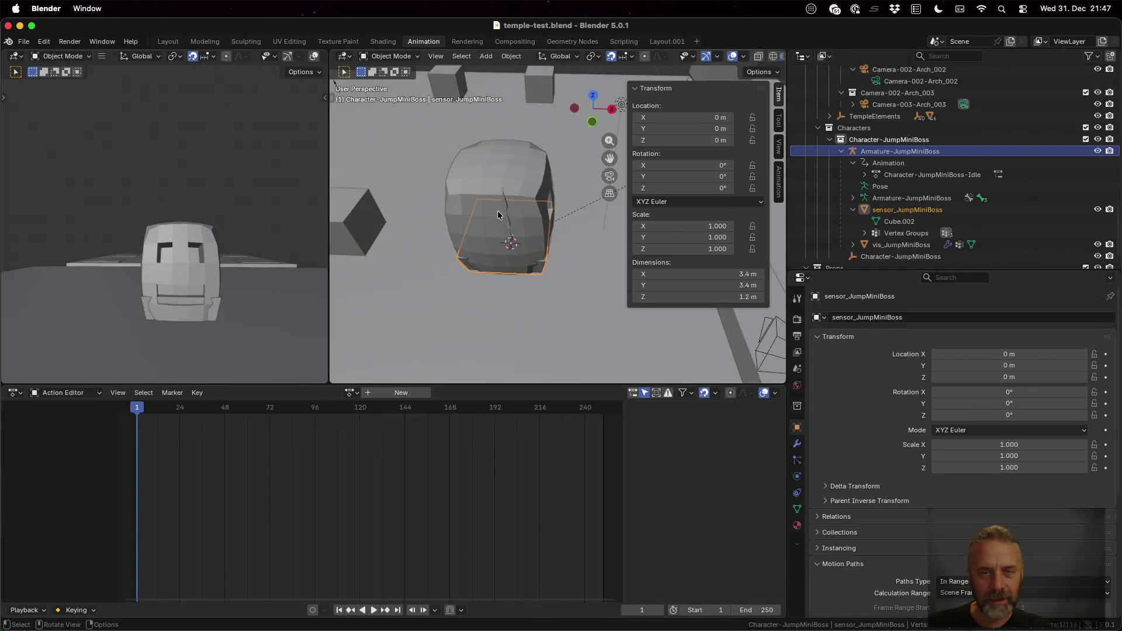
# Make Idle-Defeated the active action of Armature-JumpMiniBoss and give it a fake user.
pyautogui.click(494, 162)
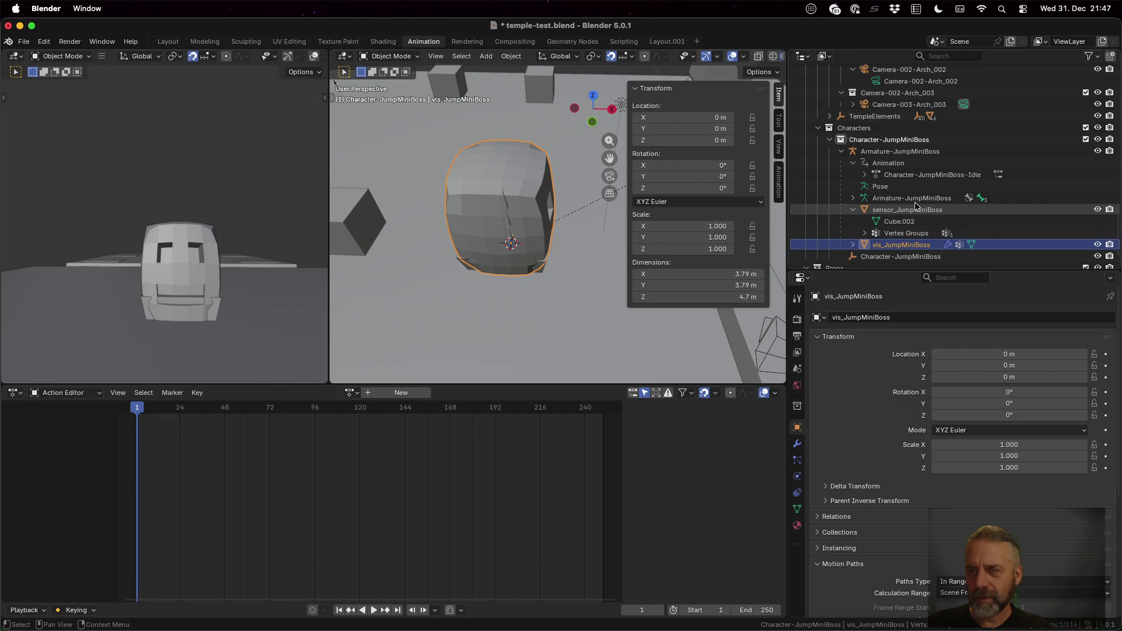
pyautogui.click(913, 162)
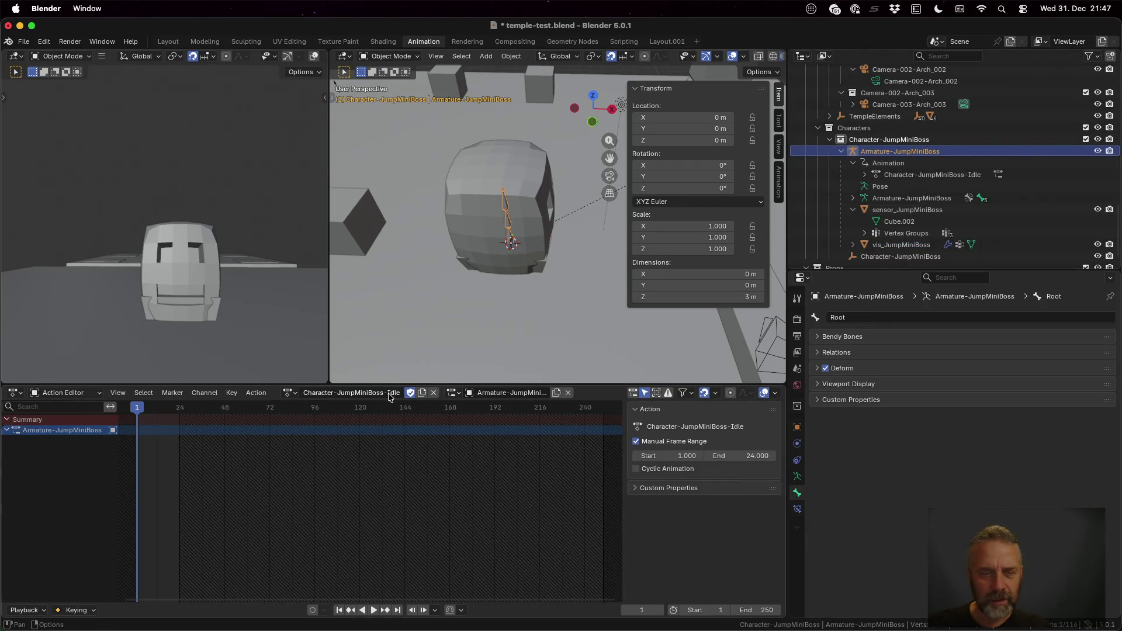
pyautogui.click(293, 393)
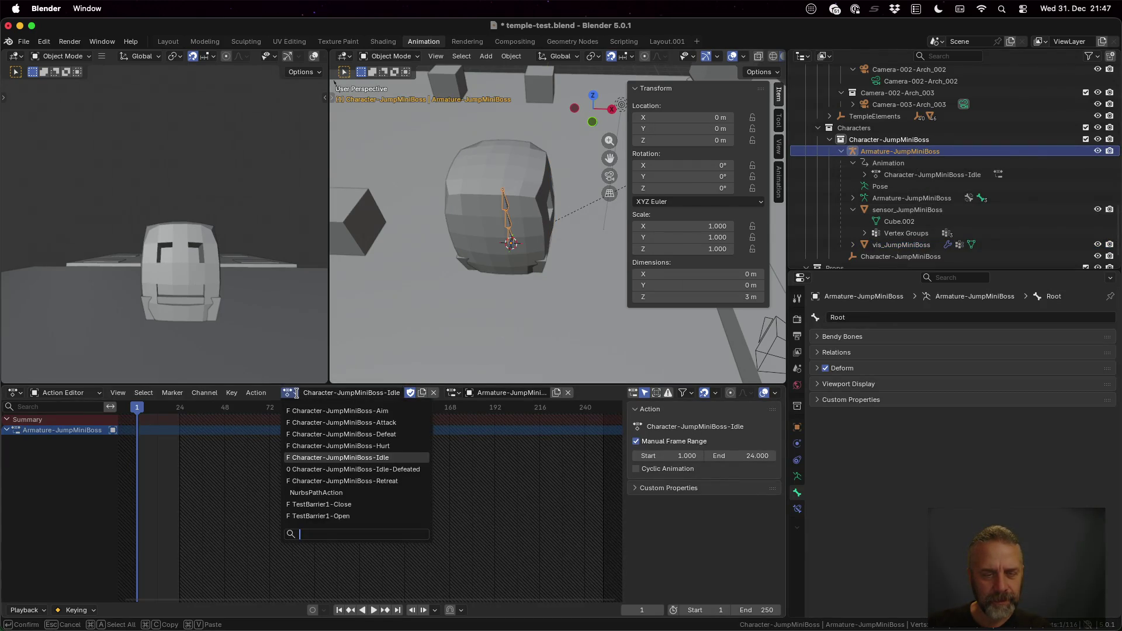
pyautogui.click(359, 469)
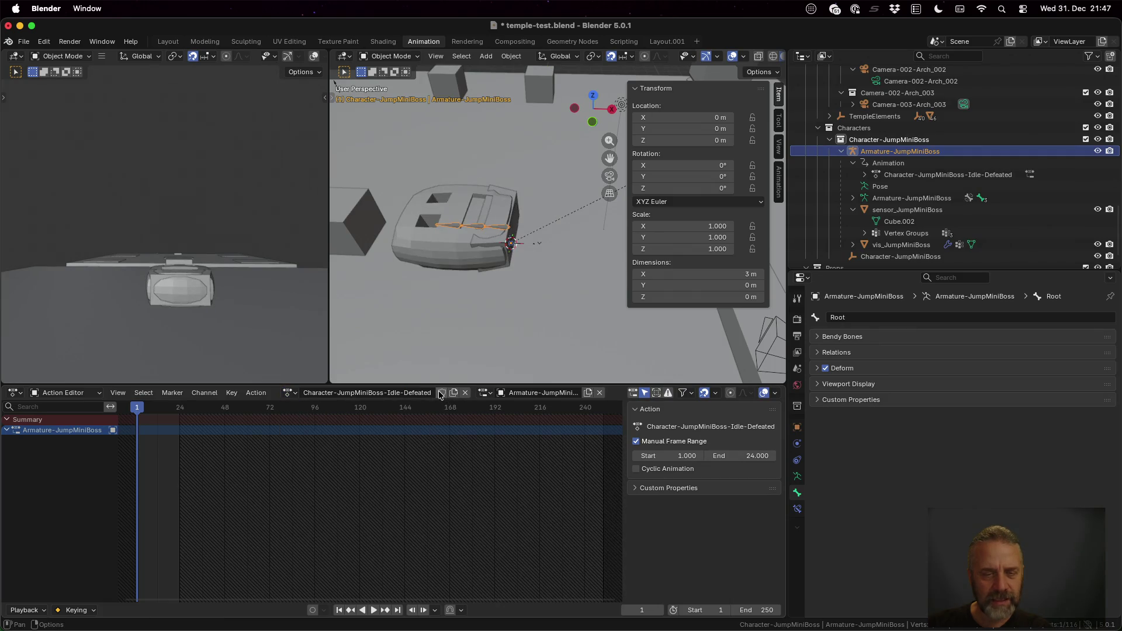
pyautogui.click(442, 393)
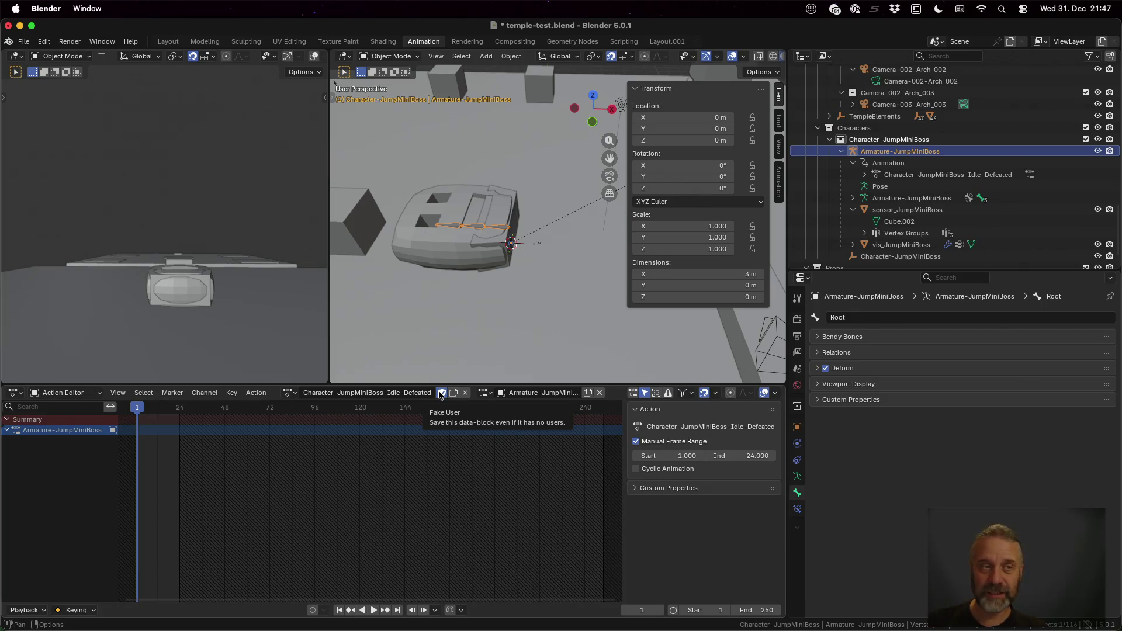
# Save temple-test.blend and rerun the export into the Godot project.
pyautogui.press('super+s')
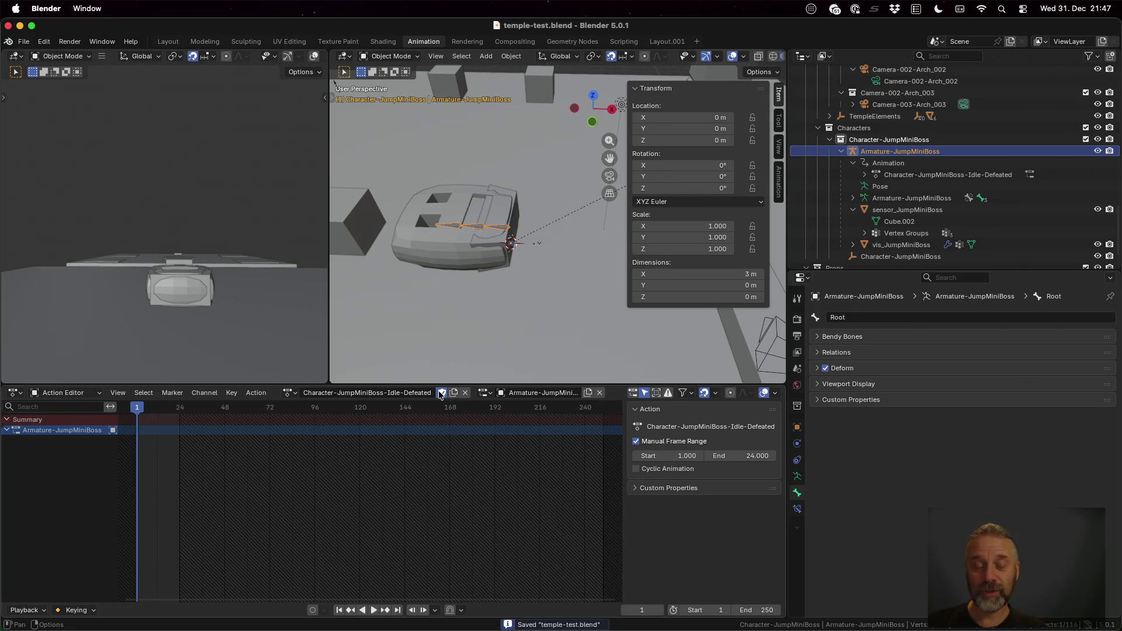
pyautogui.hotkey('ctrl', 'Up')
pyautogui.click(269, 468)
pyautogui.press('Return')
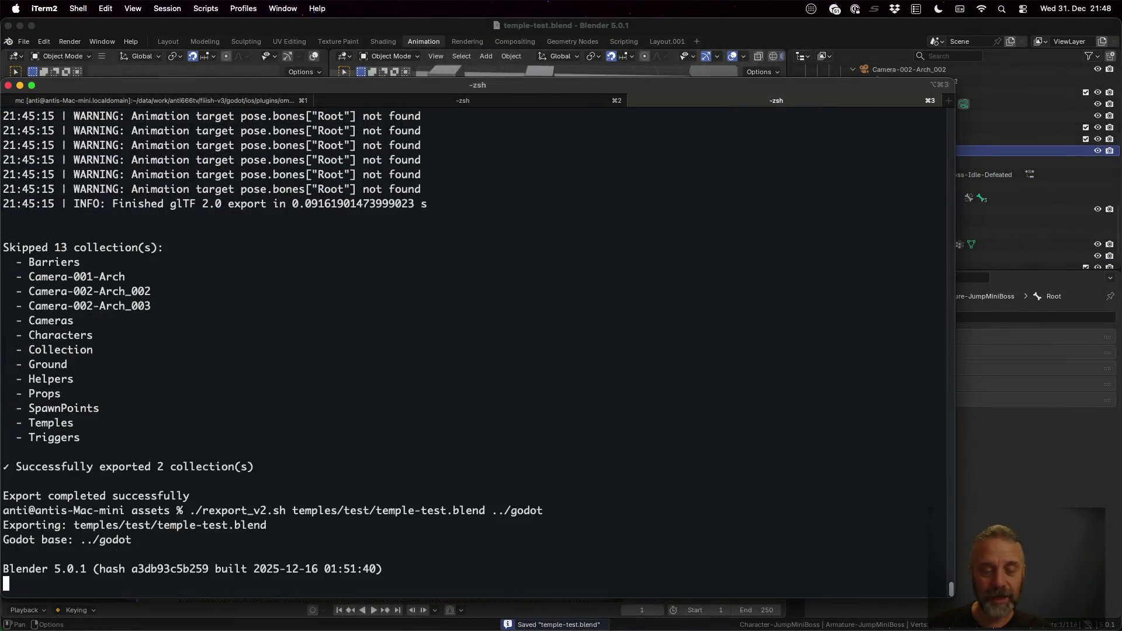
# Reload the re-exported JumpMiniBoss model, preview its Idle-Defeated animation, then close the model's tab.
pyautogui.hotkey('ctrl', 'Left')
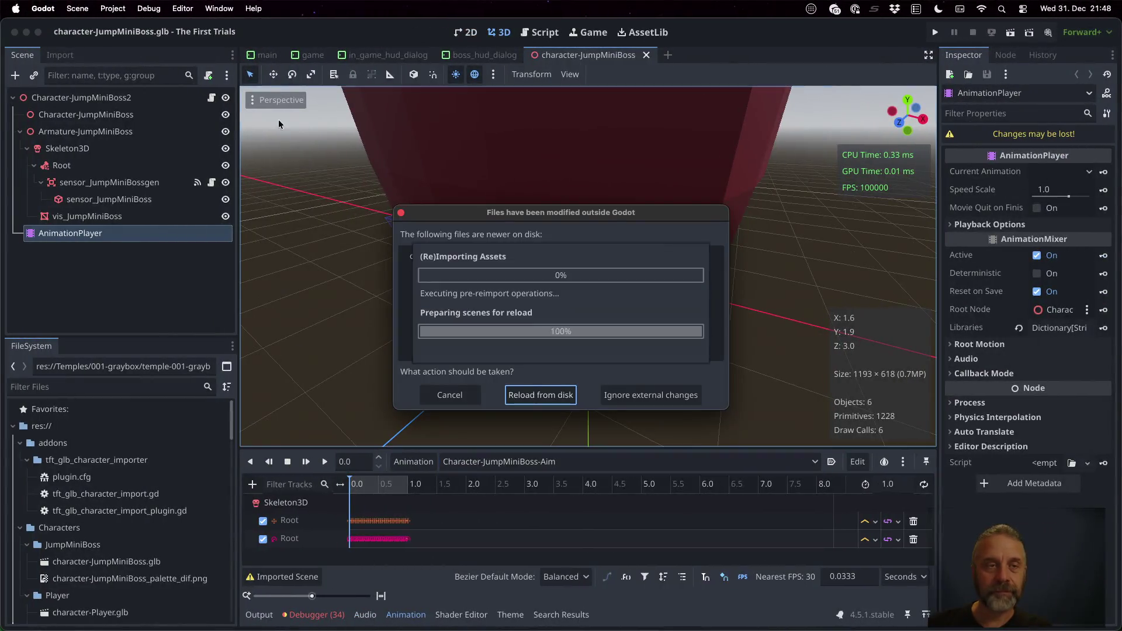
pyautogui.click(558, 395)
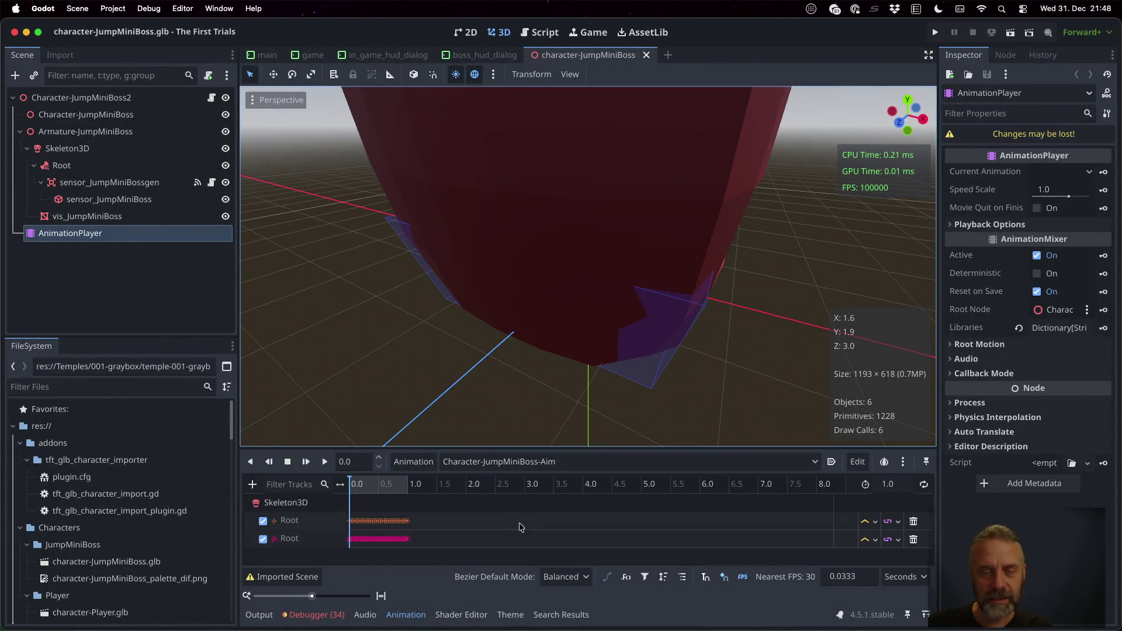
pyautogui.click(503, 462)
pyautogui.click(573, 561)
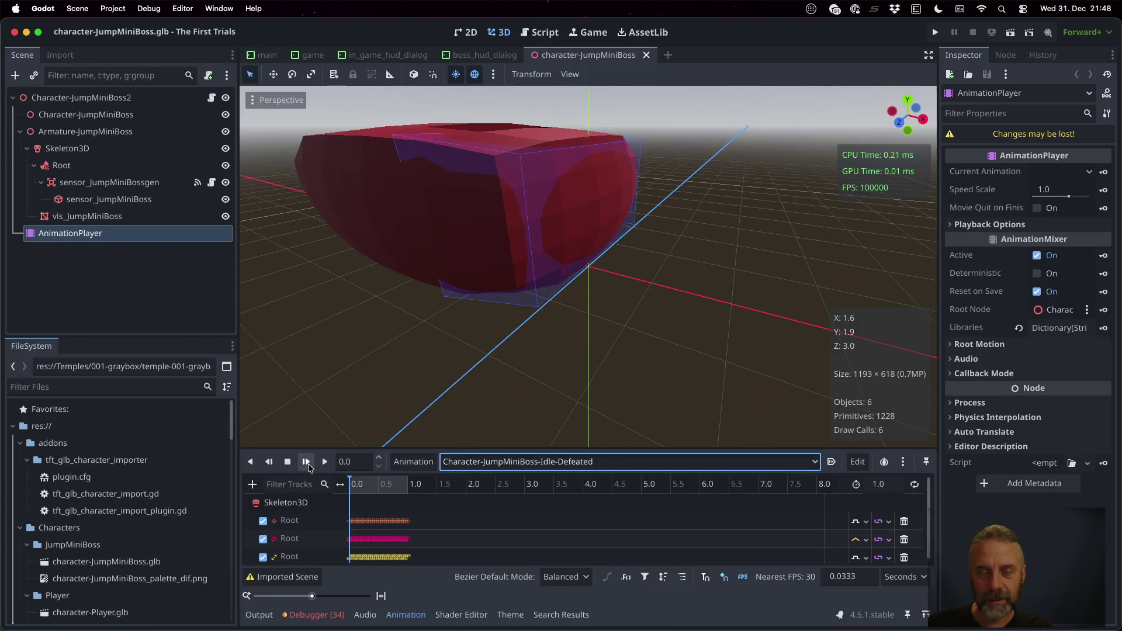
pyautogui.click(645, 55)
pyautogui.click(148, 7)
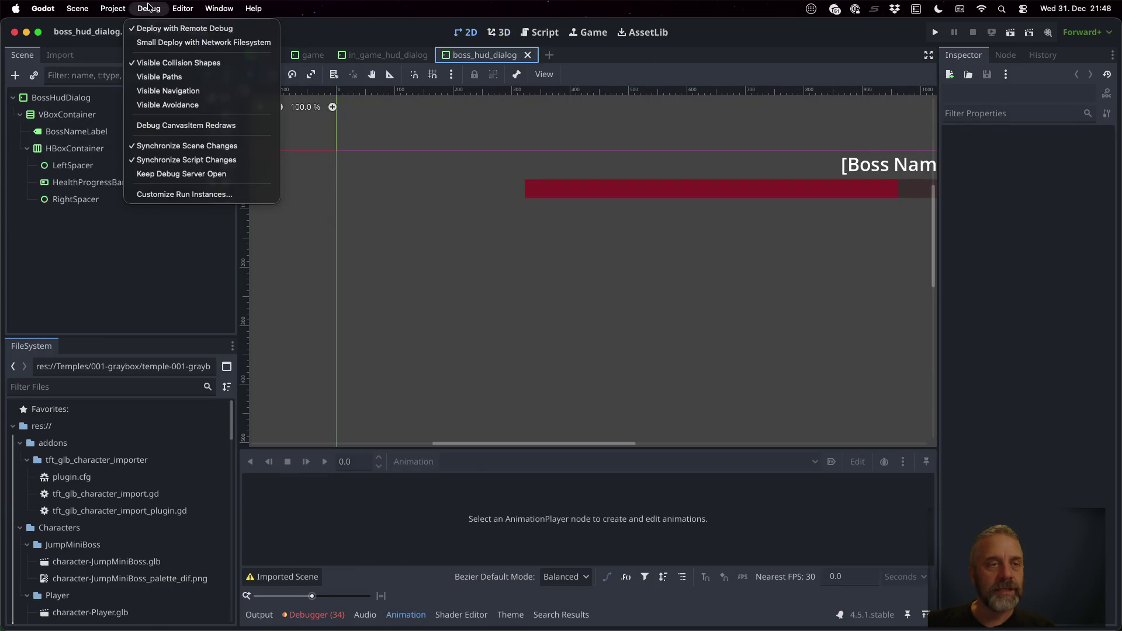
# Run the game and move the player onto the boss platform to defeat the JumpMiniBoss.
pyautogui.click(175, 63)
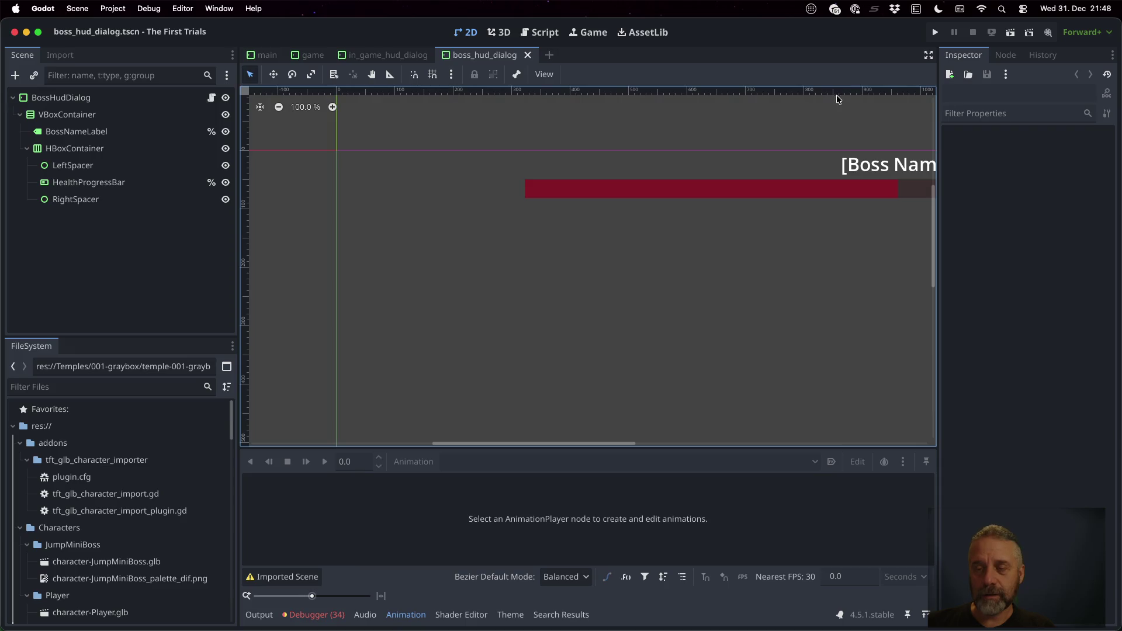
pyautogui.click(935, 32)
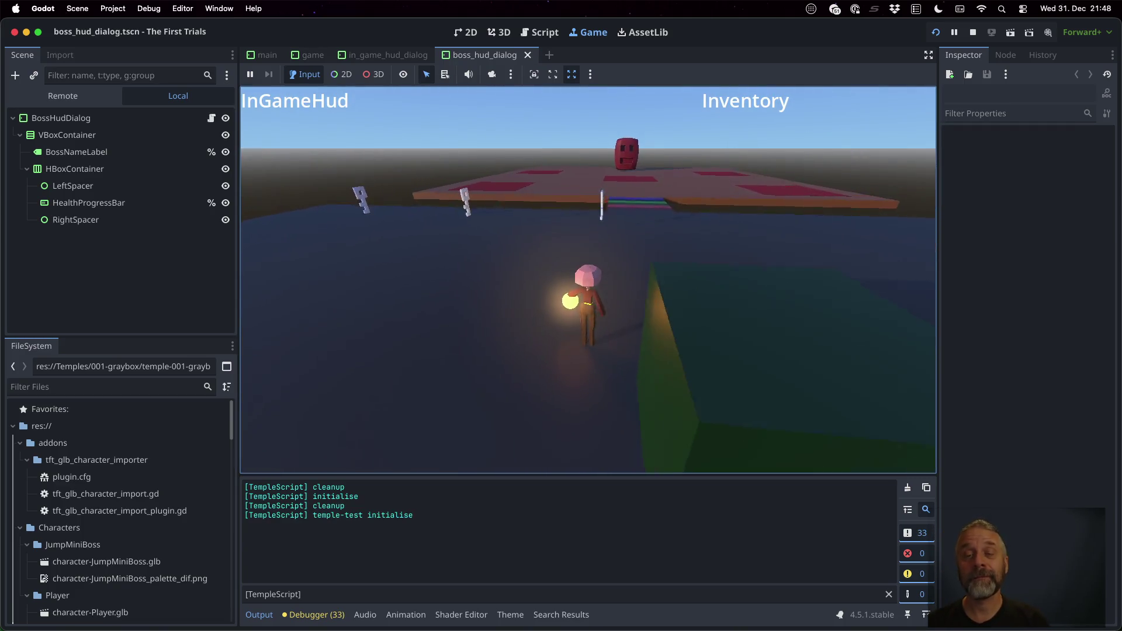
pyautogui.press('w')
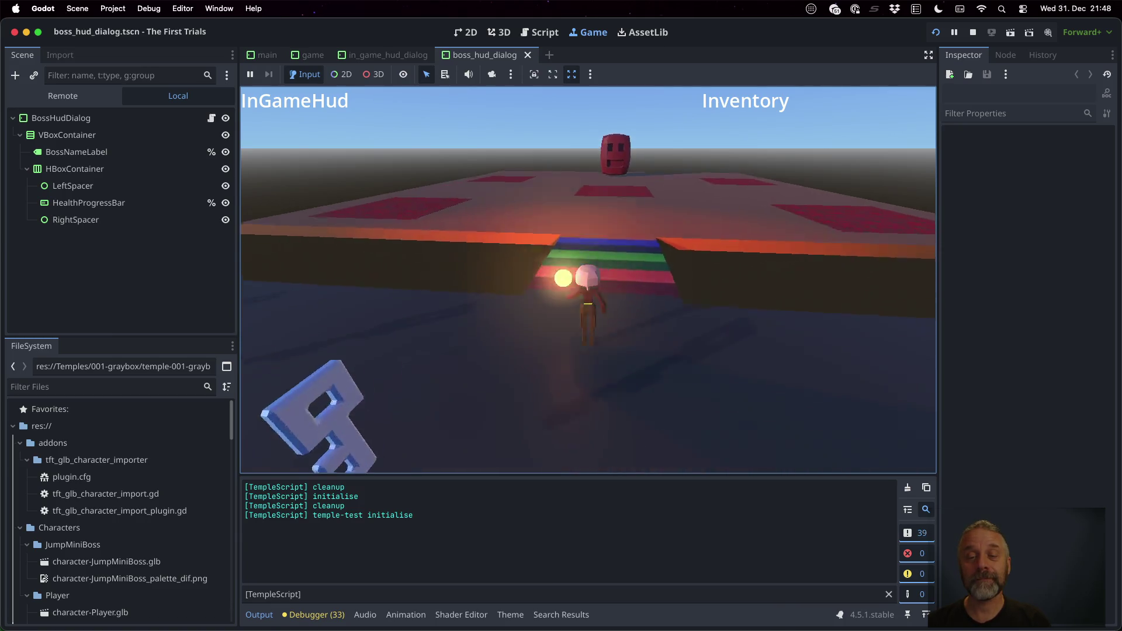
pyautogui.press('w')
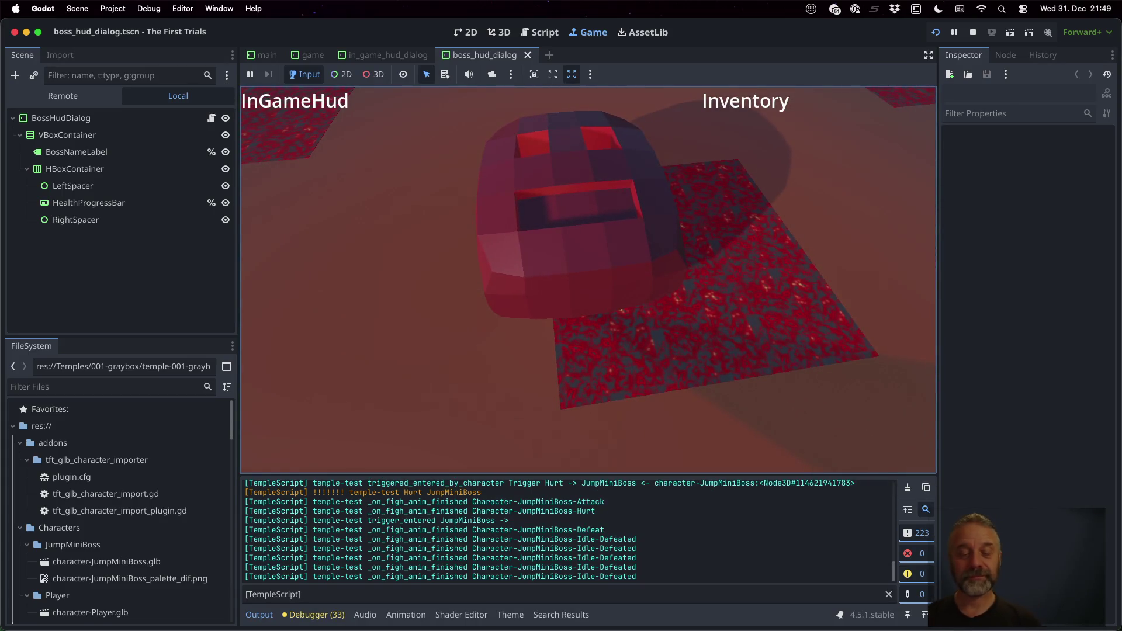
pyautogui.hotkey('ctrl', 'Left')
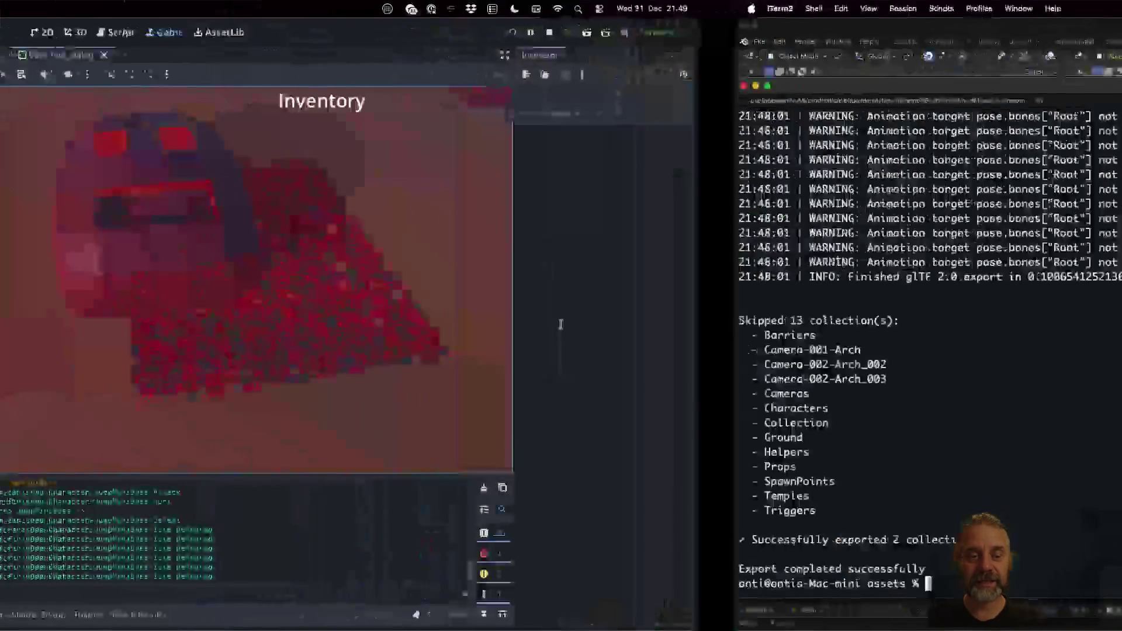
# Bring the TODO.md editor window to the front in Sublime Text.
pyautogui.hotkey('ctrl', 'Up')
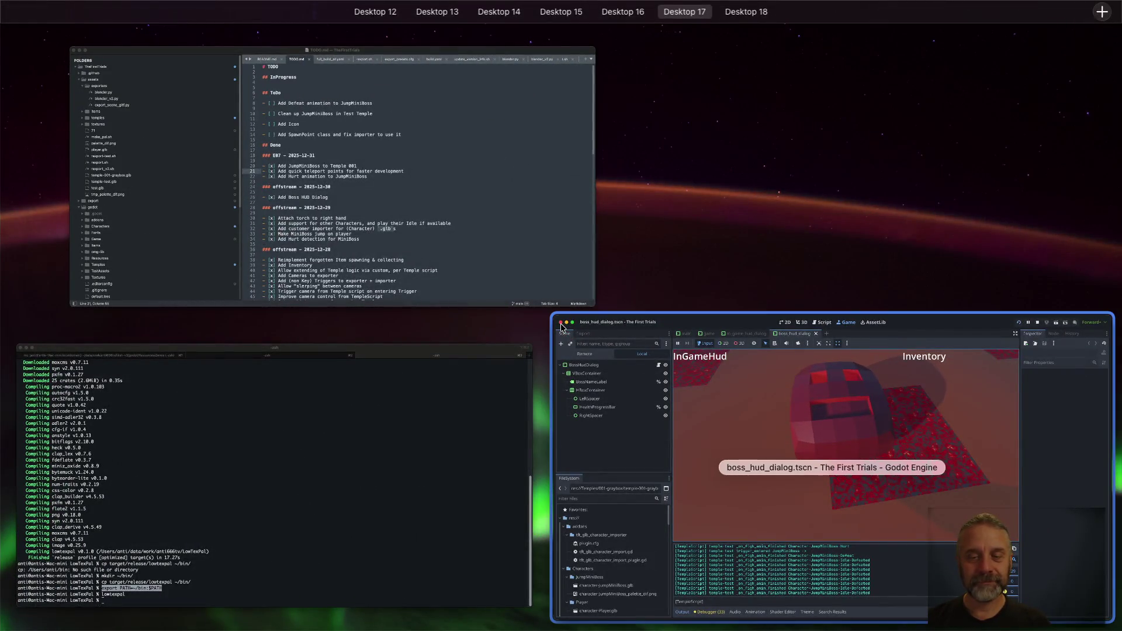
pyautogui.click(561, 326)
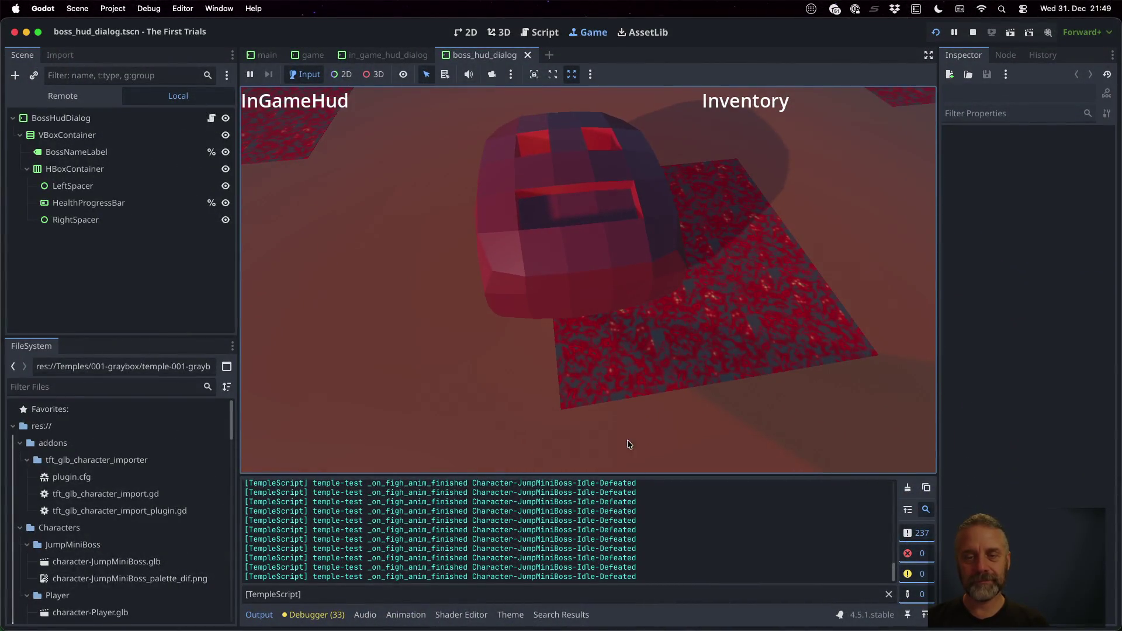
pyautogui.hotkey('ctrl', 'Up')
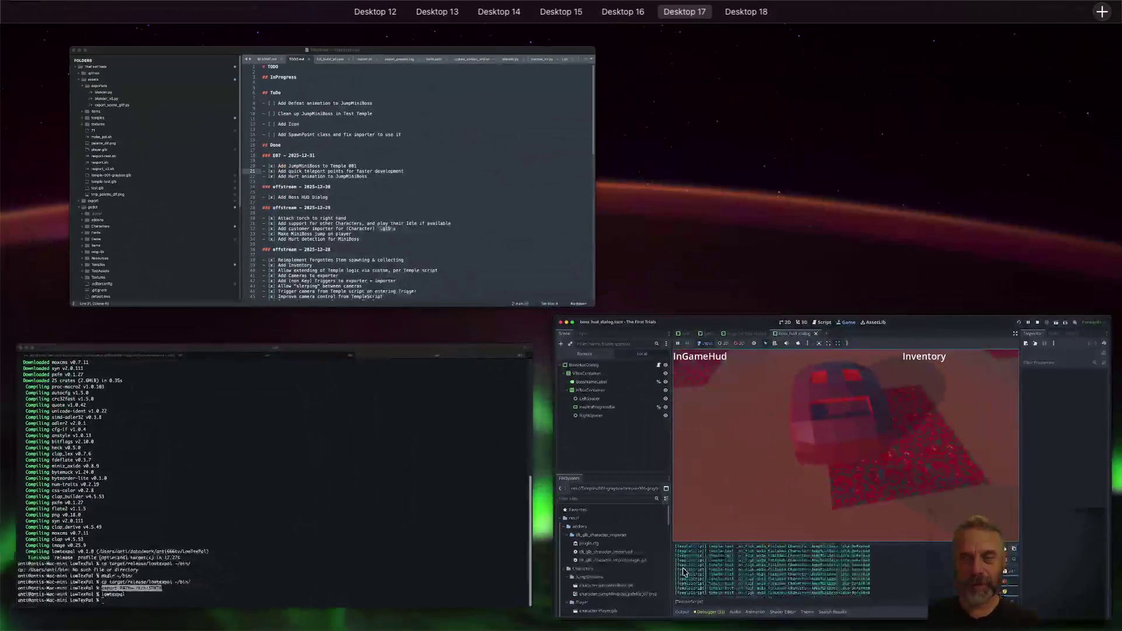
pyautogui.click(463, 204)
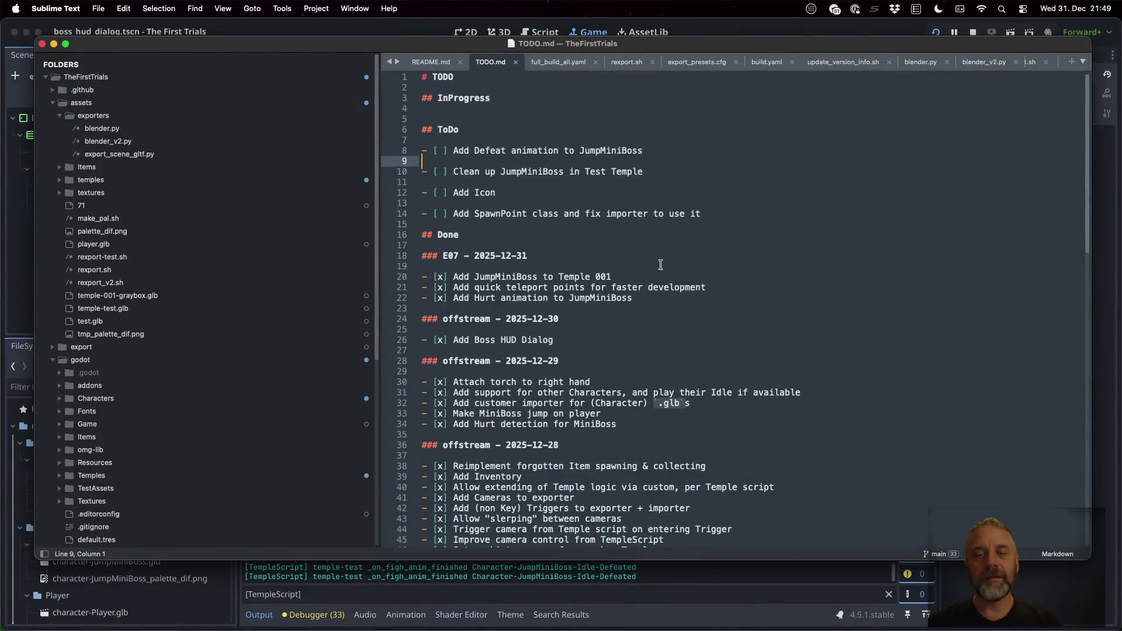
# Move the 'Add Defeat animation to JumpMiniBoss' task into the E07 Done list and save TODO.md.
pyautogui.press('Up')
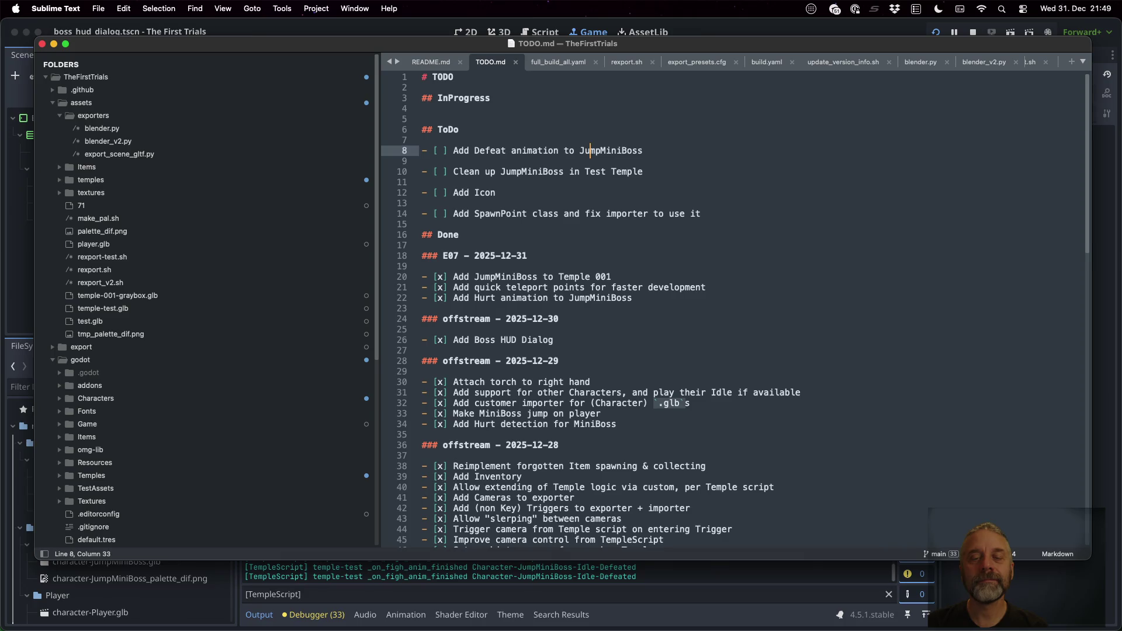
pyautogui.press('super+l')
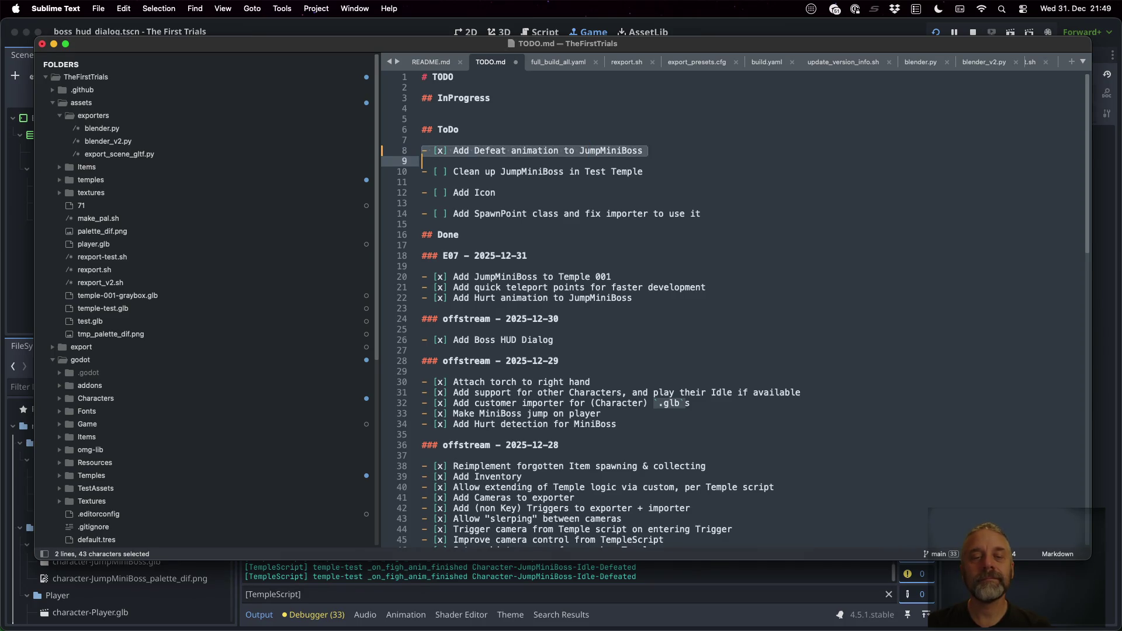
pyautogui.press('super+x')
pyautogui.press('Down')
pyautogui.press('Down')
pyautogui.press('Down')
pyautogui.press('super+v')
pyautogui.press('super+s')
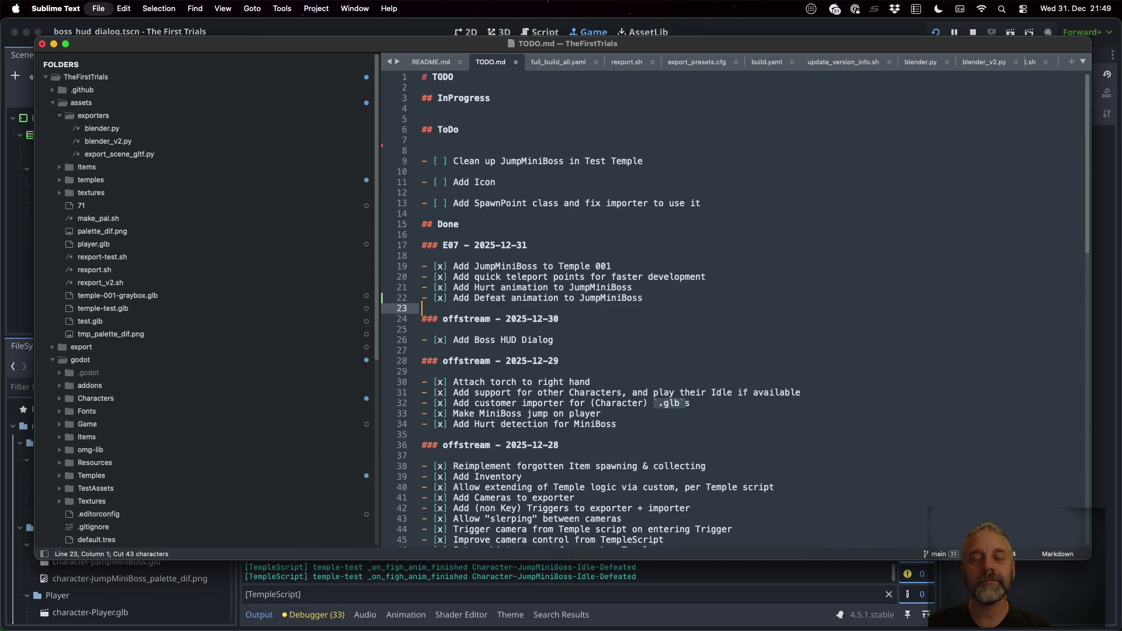
pyautogui.press('super+Tab')
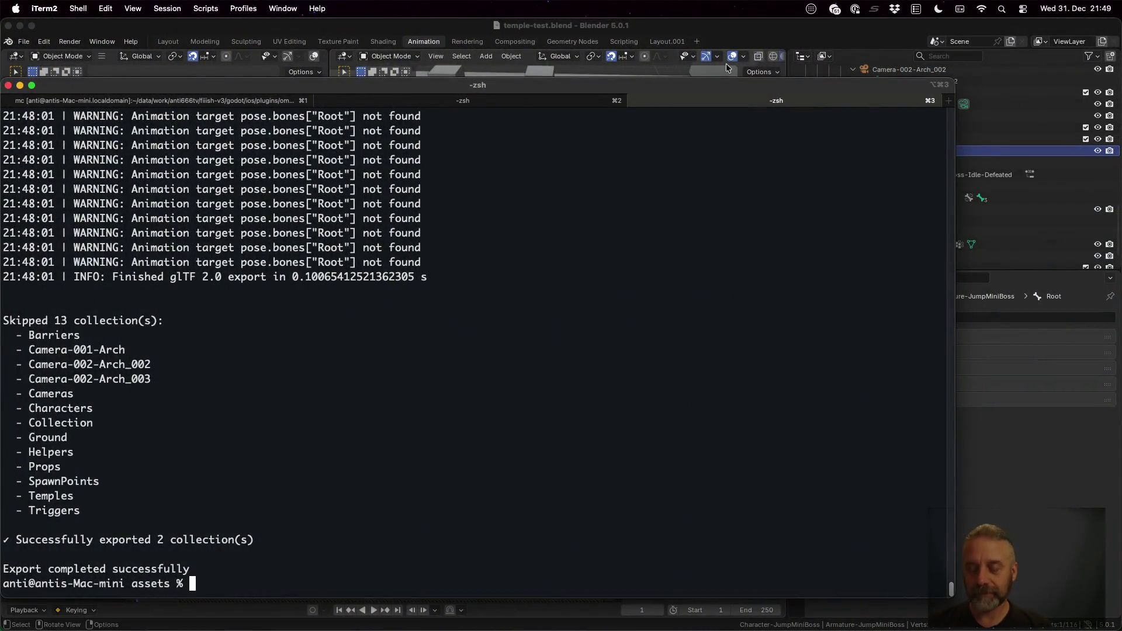
# Write the commit summary '[25E07] + Add Defeat to JumpMiniBoss.' in Sublime Merge.
pyautogui.hotkey('ctrl', 'Up')
pyautogui.click(608, 206)
pyautogui.write('[25E07] + Add Defe')
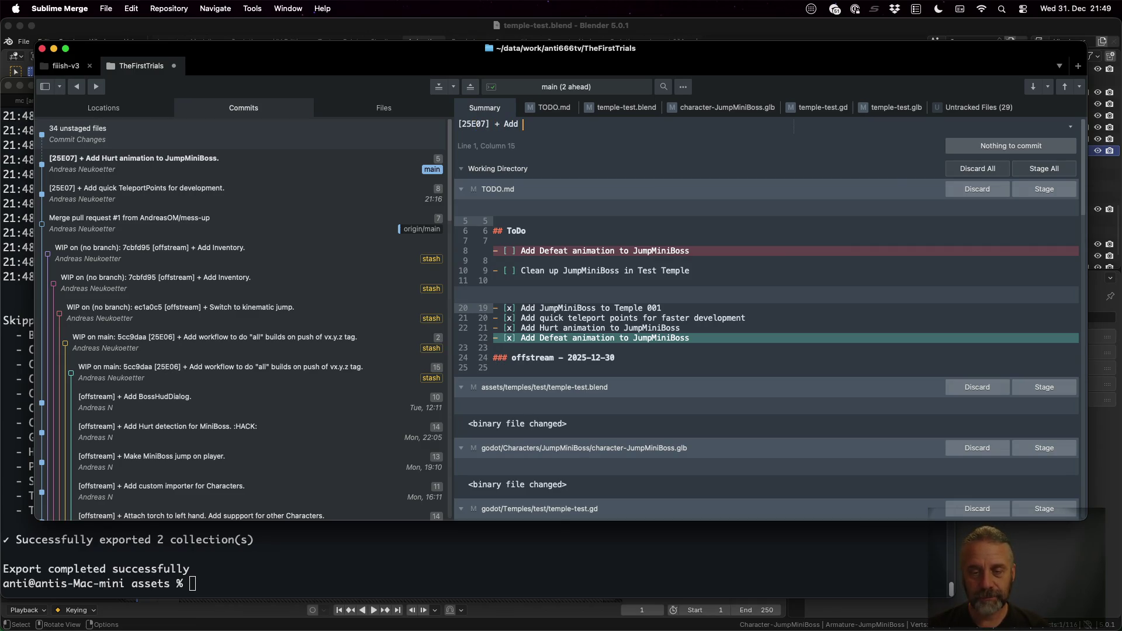
pyautogui.write('at an')
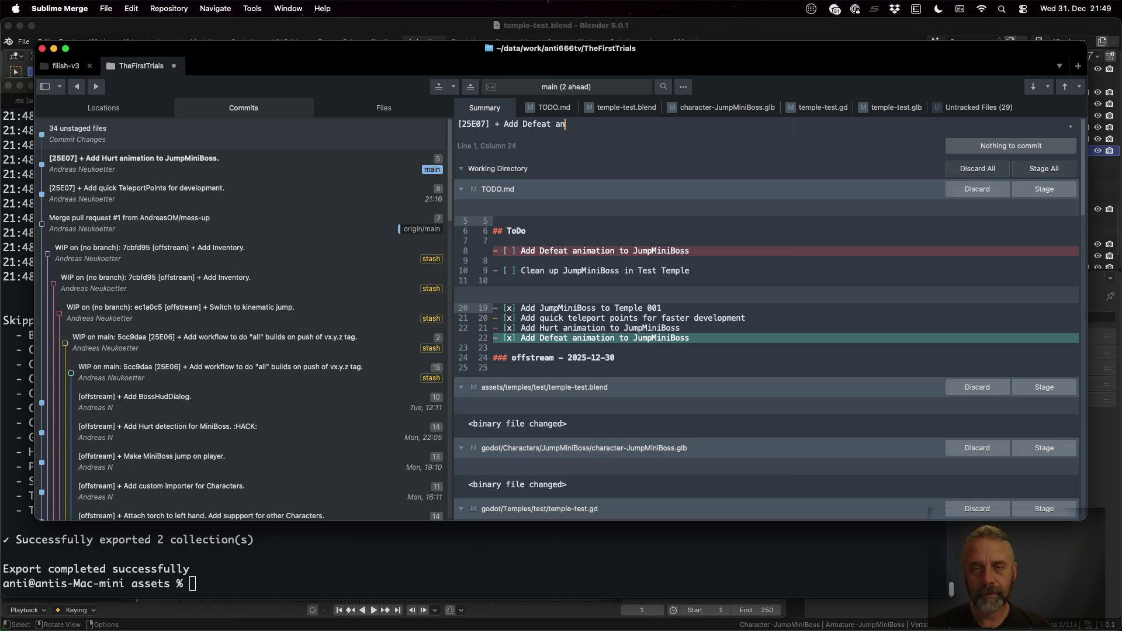
pyautogui.write('imt')
pyautogui.press('BackSpace')
pyautogui.press('BackSpace')
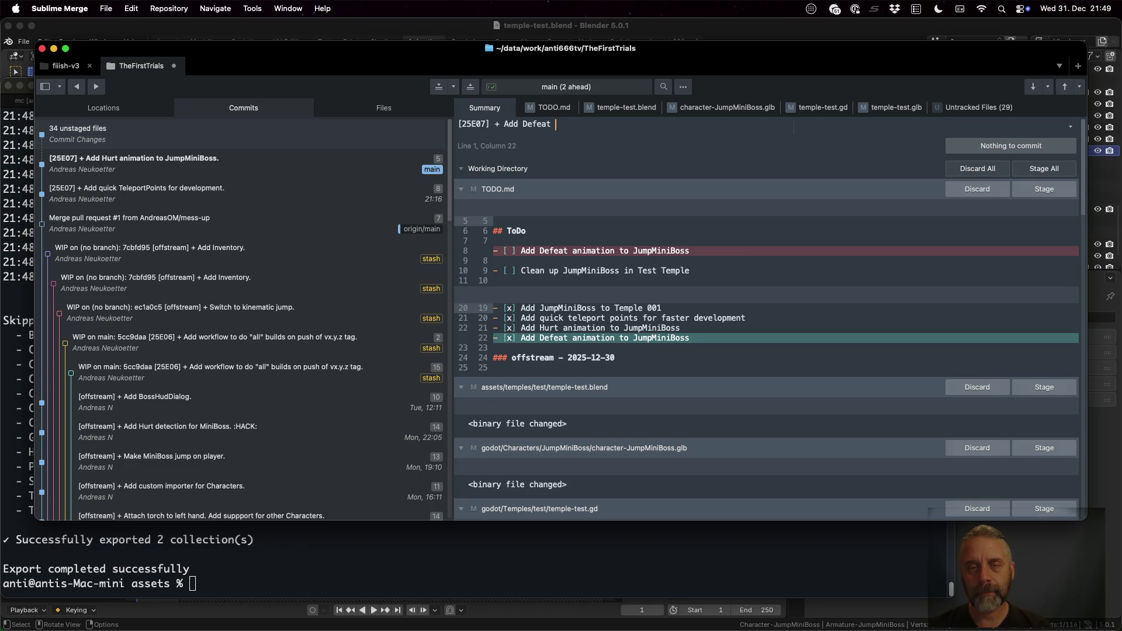
pyautogui.write('umpMi')
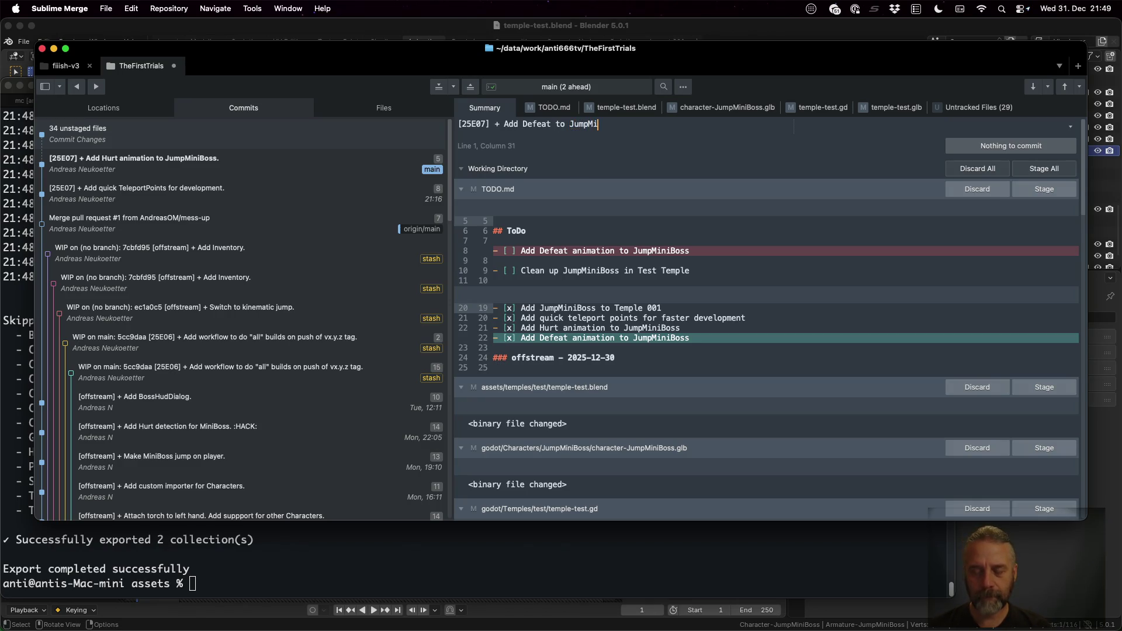
pyautogui.write('niBoss.')
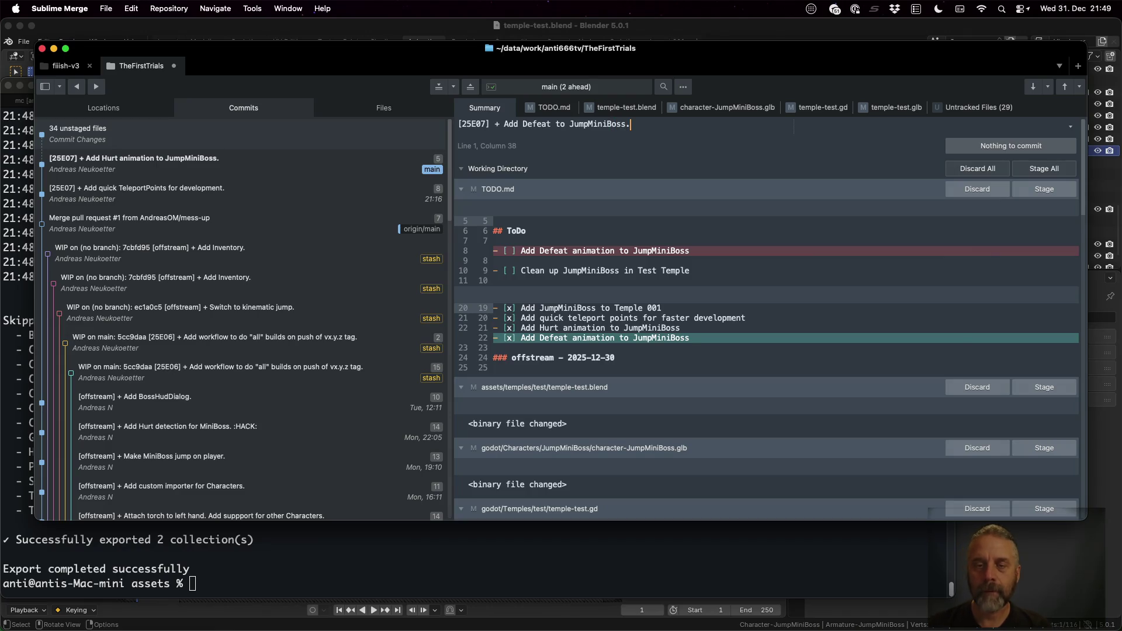
# Stage TODO.md, temple-test.blend, the JumpMiniBoss model, temple-test.gd and temple-test.glb, then commit.
pyautogui.click(1025, 190)
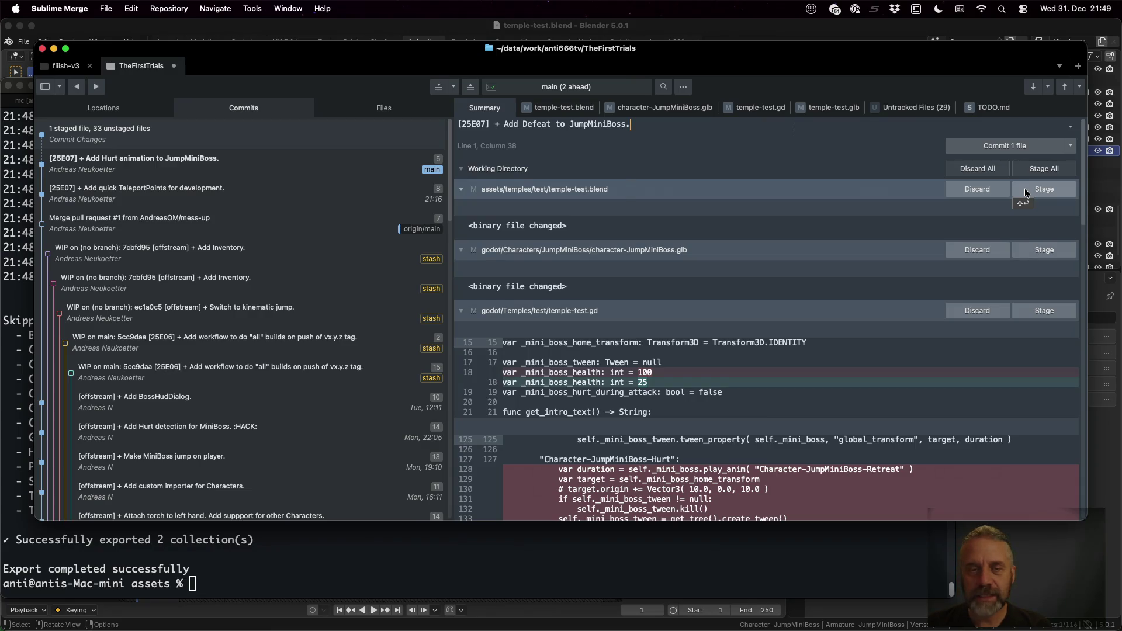
pyautogui.click(1025, 190)
pyautogui.click(1025, 190)
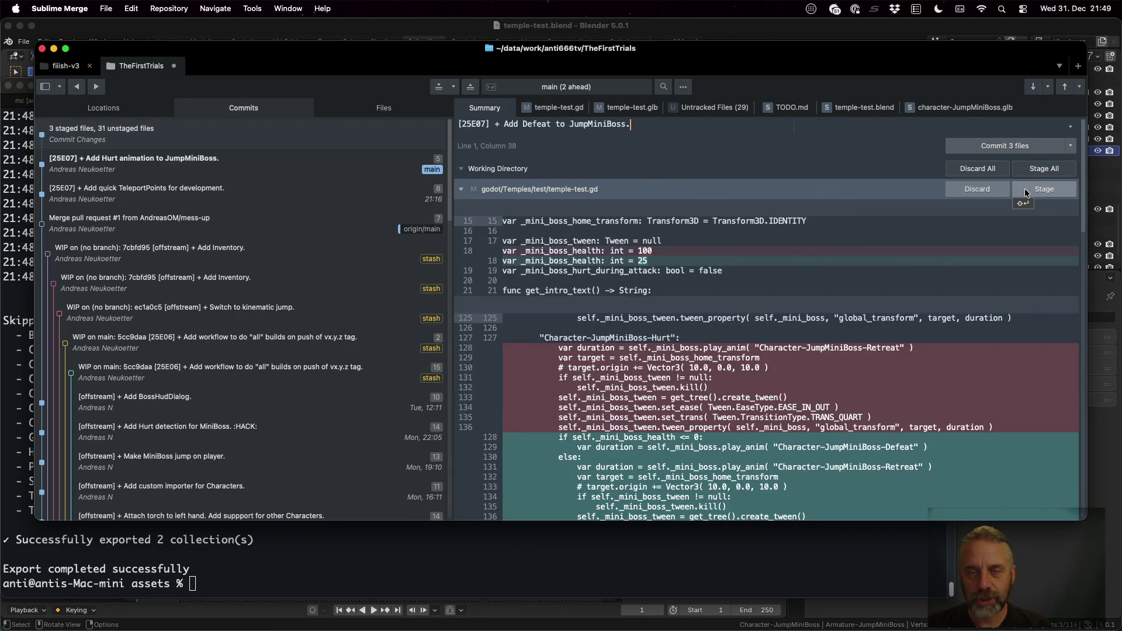
pyautogui.click(1025, 190)
pyautogui.click(1026, 191)
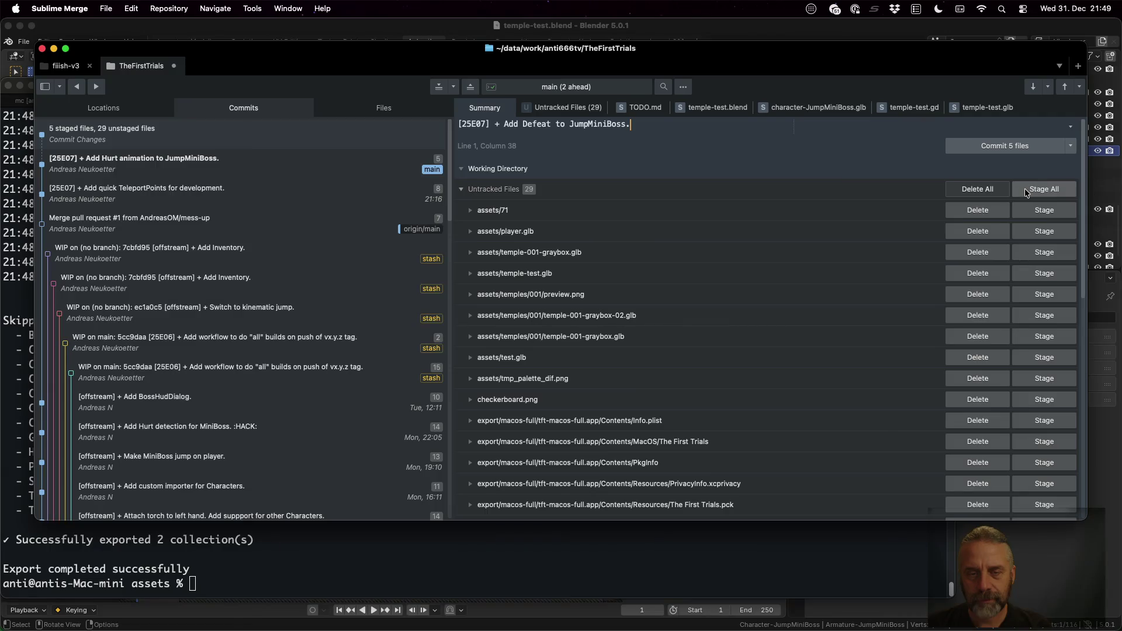
pyautogui.click(998, 145)
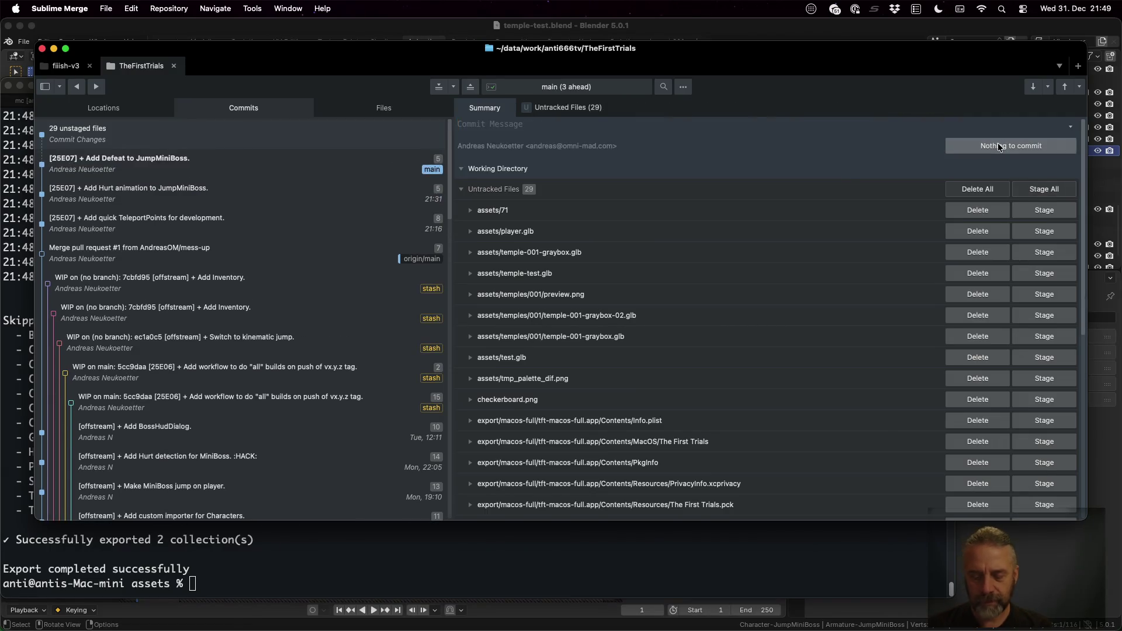
# Push main to origin using the command palette's push command.
pyautogui.press('super+p')
pyautogui.press('Escape')
pyautogui.press('super+p')
pyautogui.write('push')
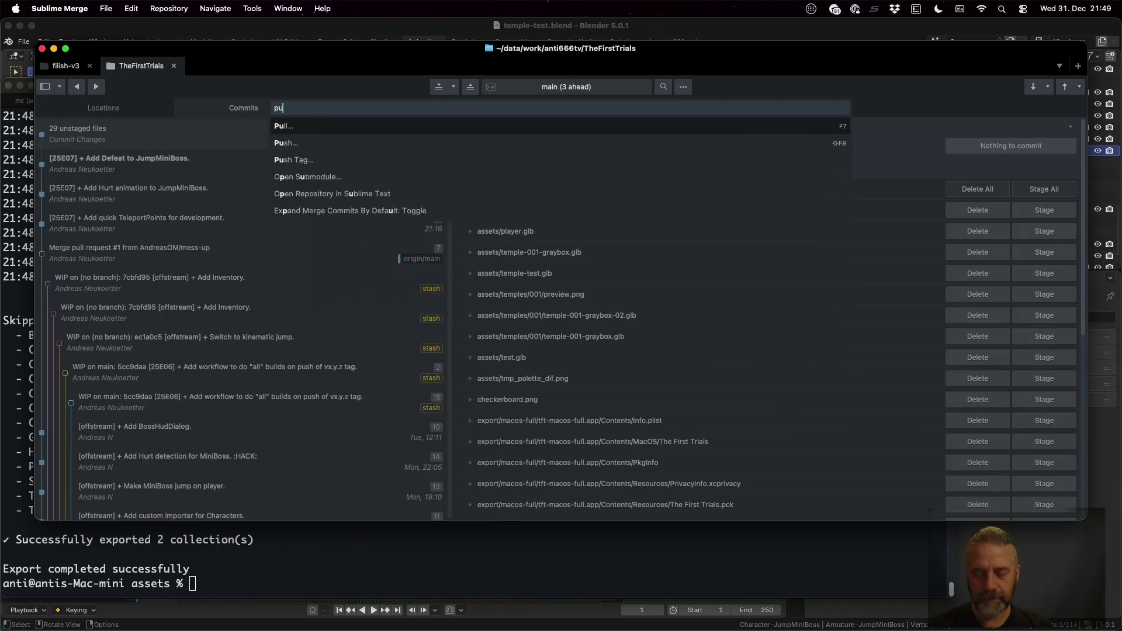
pyautogui.press('Return')
pyautogui.press('Return')
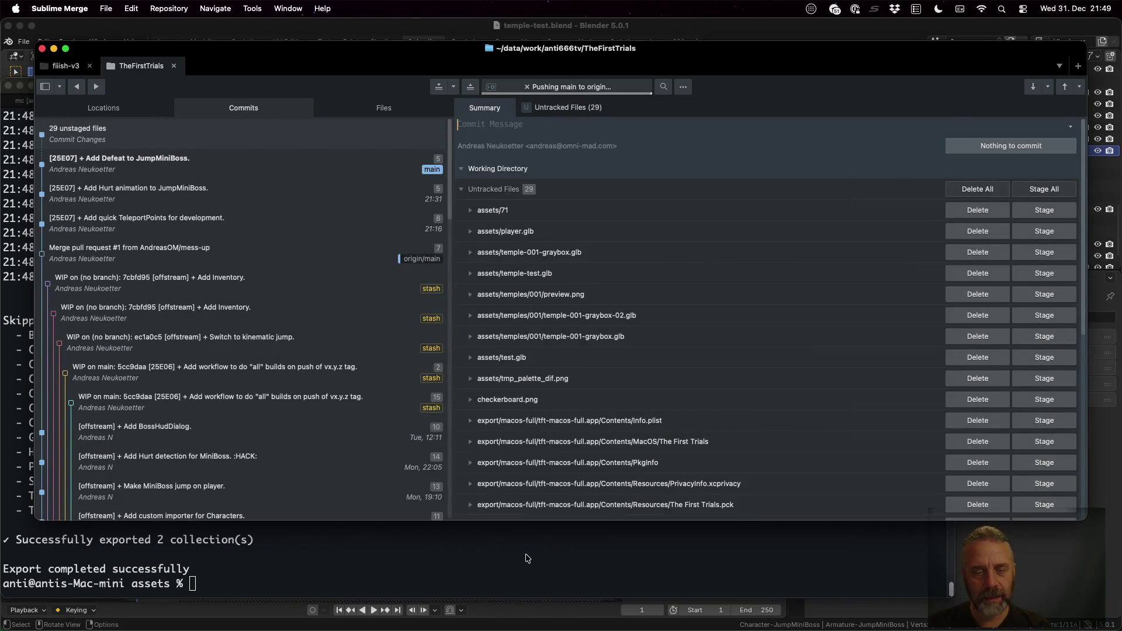
pyautogui.click(525, 555)
pyautogui.hotkey('ctrl', 'Left')
pyautogui.hotkey('ctrl', 'Up')
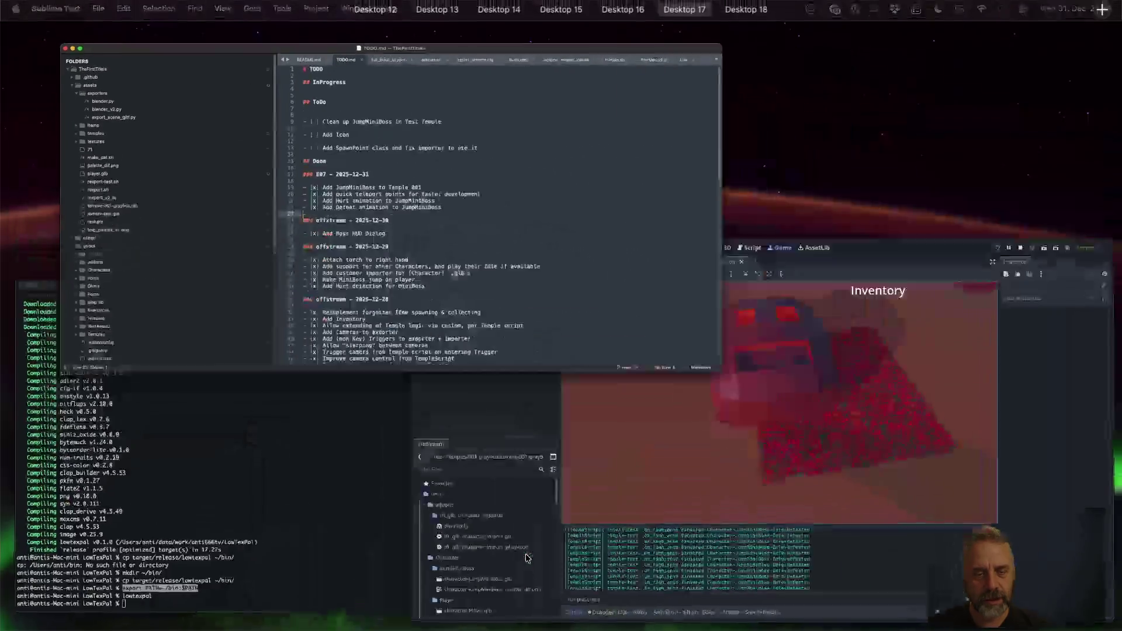
# Clear the terminal and recall 'git tag -a v0.0.6' from history by searching 'tag'.
pyautogui.click(286, 529)
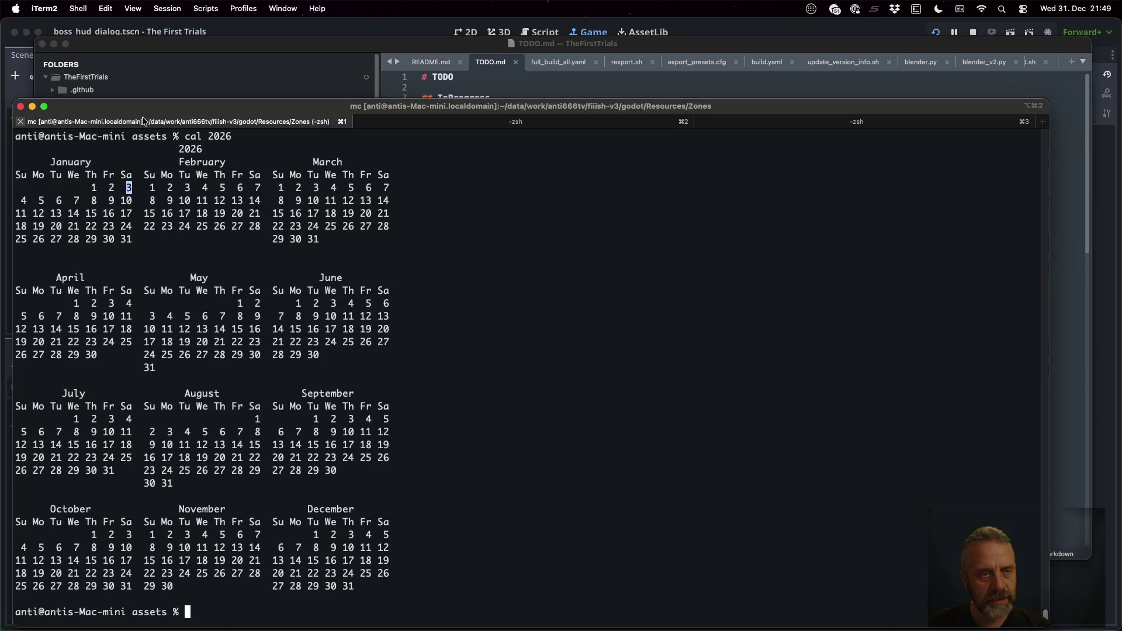
pyautogui.hotkey('ctrl', 'l')
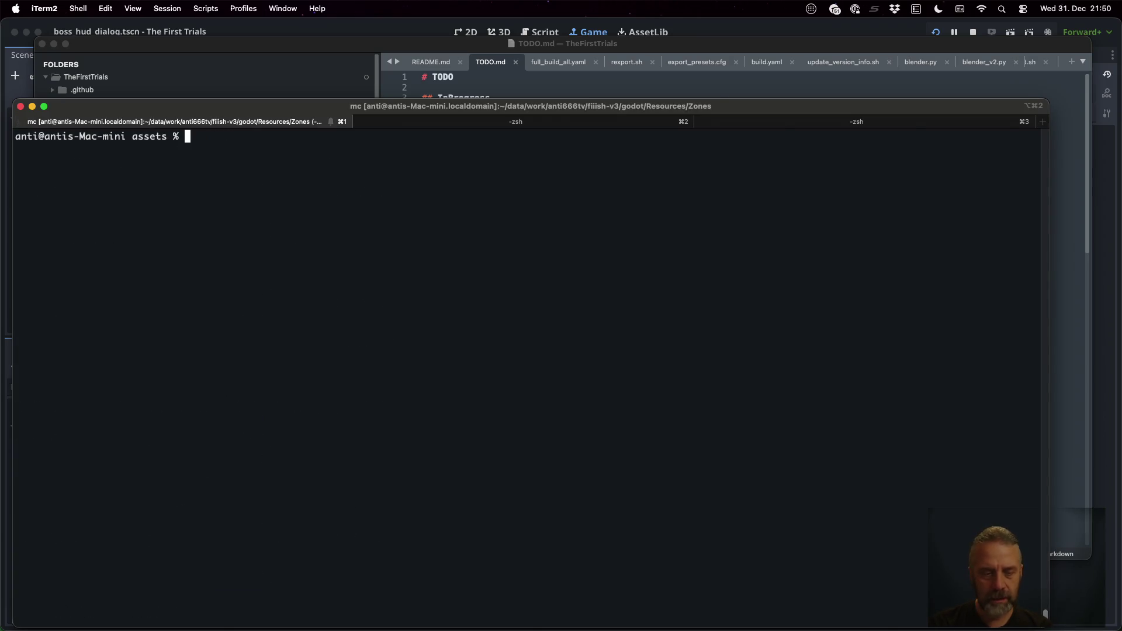
pyautogui.hotkey('ctrl', 'r')
pyautogui.write('tag')
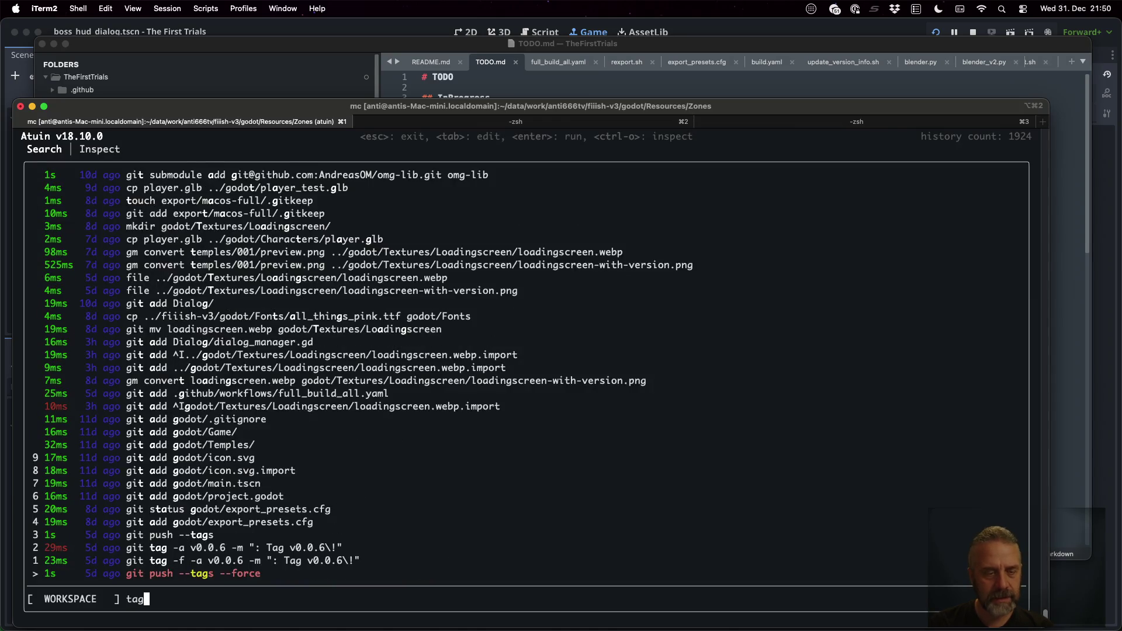
pyautogui.press('Up')
pyautogui.press('Up')
pyautogui.press('Tab')
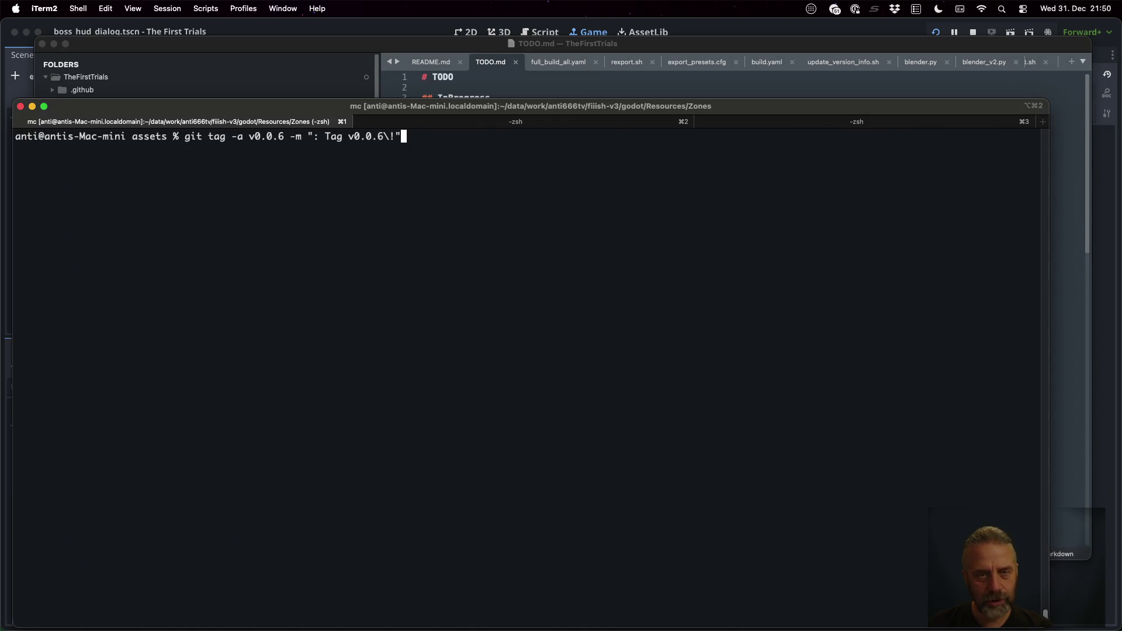